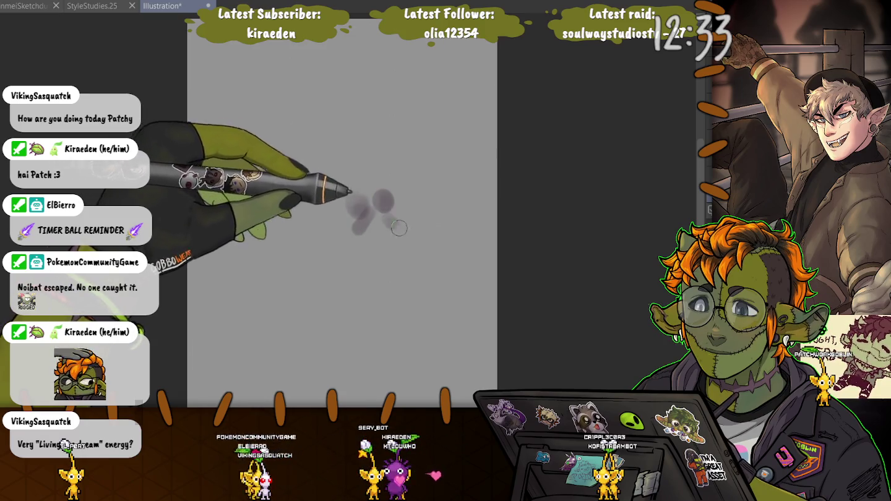
Paint a soft purple blob near the canvas centre suggesting two heads leaning together above shoulders
{"action": "mouse_move", "coordinate": [398, 228]}
{"action": "left_mouse_down"}
{"action": "mouse_move", "coordinate": [361, 230]}
{"action": "mouse_move", "coordinate": [362, 219]}
{"action": "left_mouse_up"}
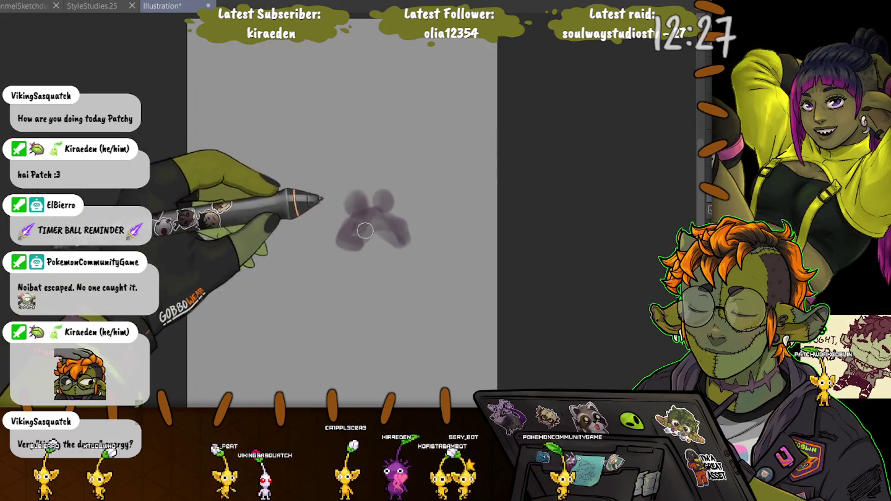
{"action": "mouse_move", "coordinate": [361, 220]}
{"action": "left_mouse_down"}
{"action": "mouse_move", "coordinate": [398, 254]}
{"action": "mouse_move", "coordinate": [346, 253]}
{"action": "mouse_move", "coordinate": [405, 252]}
{"action": "mouse_move", "coordinate": [338, 266]}
{"action": "left_mouse_up"}
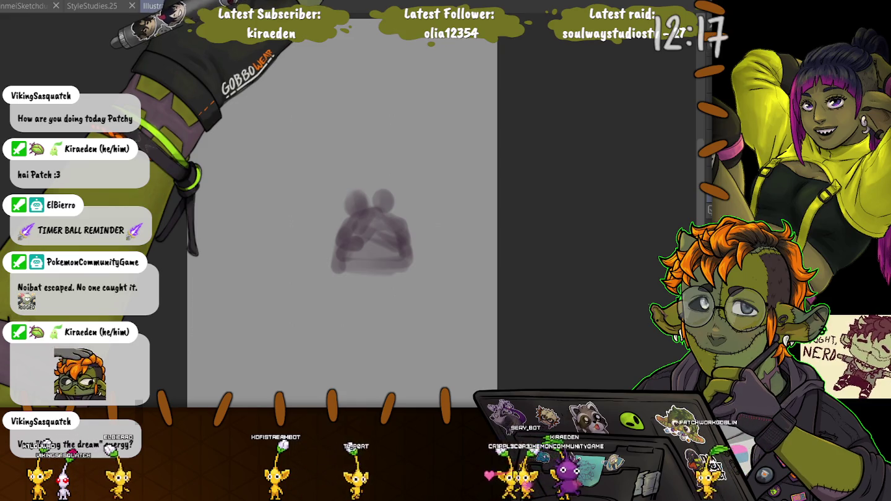
{"action": "left_click_drag", "start_coordinate": [337, 266], "coordinate": [405, 272]}
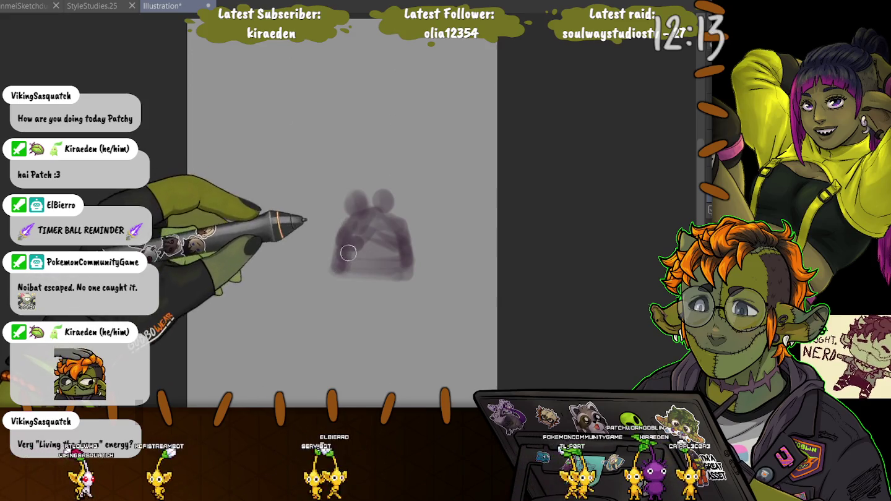
Transform the purple blob, dragging its corners outward and downward so it fills most of the canvas
{"action": "key", "text": "ctrl+t"}
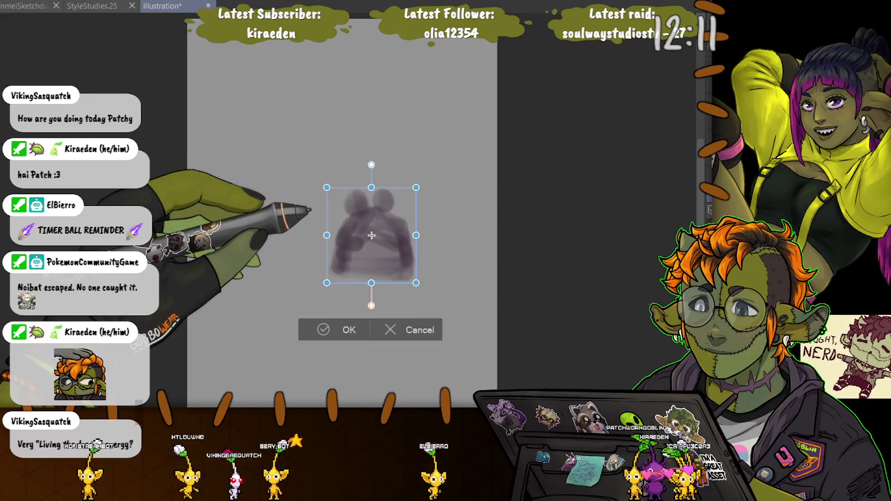
{"action": "left_click_drag", "start_coordinate": [330, 189], "coordinate": [196, 49]}
{"action": "left_click_drag", "start_coordinate": [415, 283], "coordinate": [489, 403]}
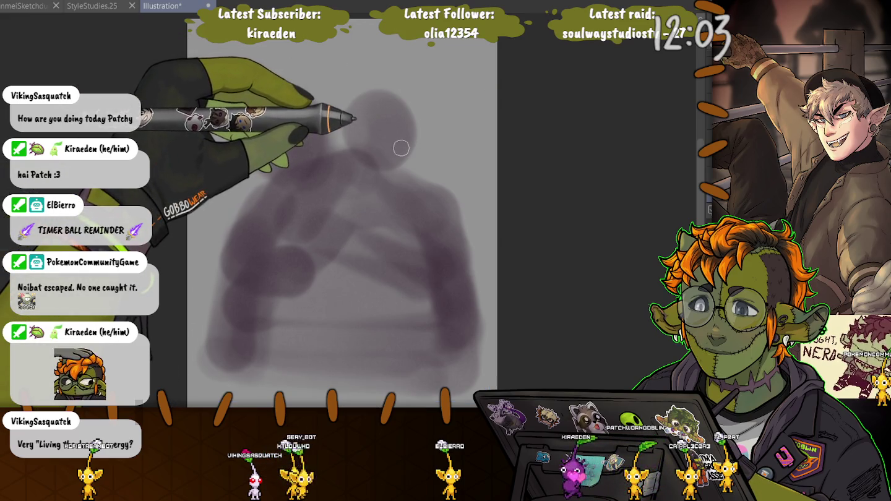
Add darker purple strokes for the left round head and its outline, a curl beside the right head, and the left torso
{"action": "left_click_drag", "start_coordinate": [272, 118], "coordinate": [297, 149]}
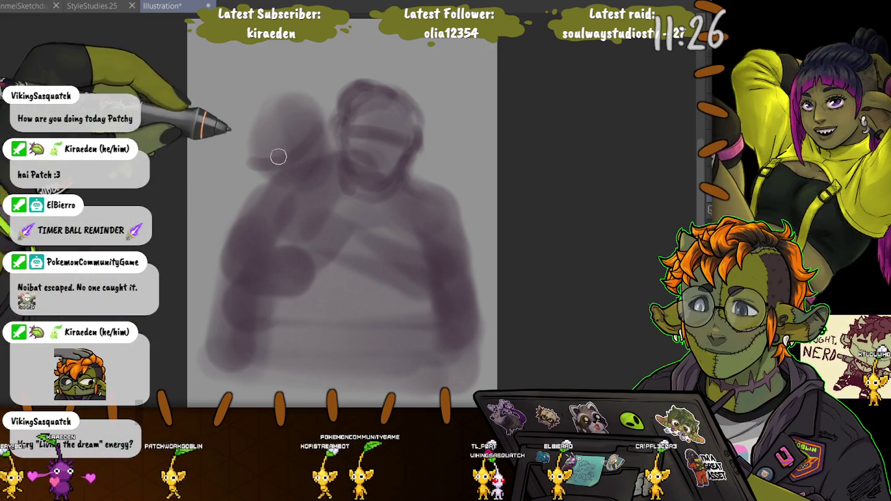
{"action": "mouse_move", "coordinate": [276, 110]}
{"action": "left_mouse_down"}
{"action": "mouse_move", "coordinate": [313, 191]}
{"action": "mouse_move", "coordinate": [279, 261]}
{"action": "left_mouse_up"}
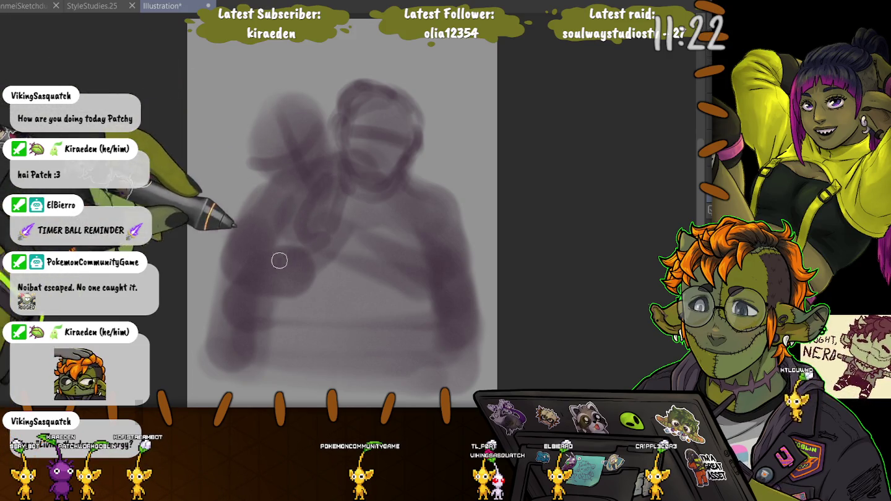
{"action": "left_click_drag", "start_coordinate": [436, 146], "coordinate": [421, 179]}
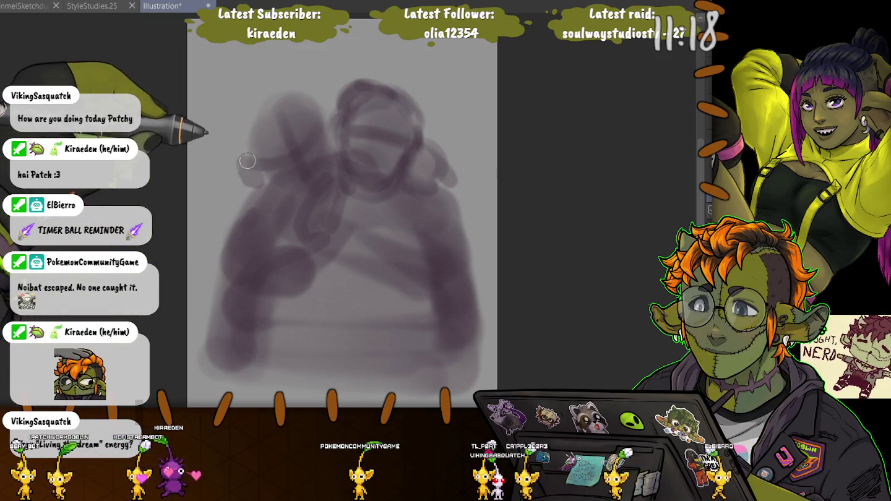
{"action": "left_click_drag", "start_coordinate": [240, 153], "coordinate": [259, 120]}
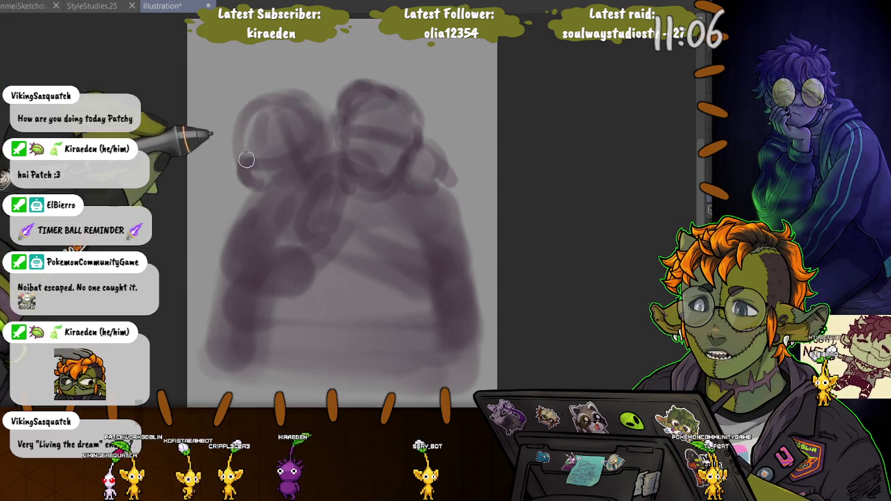
{"action": "mouse_move", "coordinate": [248, 159]}
{"action": "left_mouse_down"}
{"action": "mouse_move", "coordinate": [282, 114]}
{"action": "mouse_move", "coordinate": [249, 196]}
{"action": "mouse_move", "coordinate": [249, 258]}
{"action": "mouse_move", "coordinate": [318, 207]}
{"action": "mouse_move", "coordinate": [231, 287]}
{"action": "left_mouse_up"}
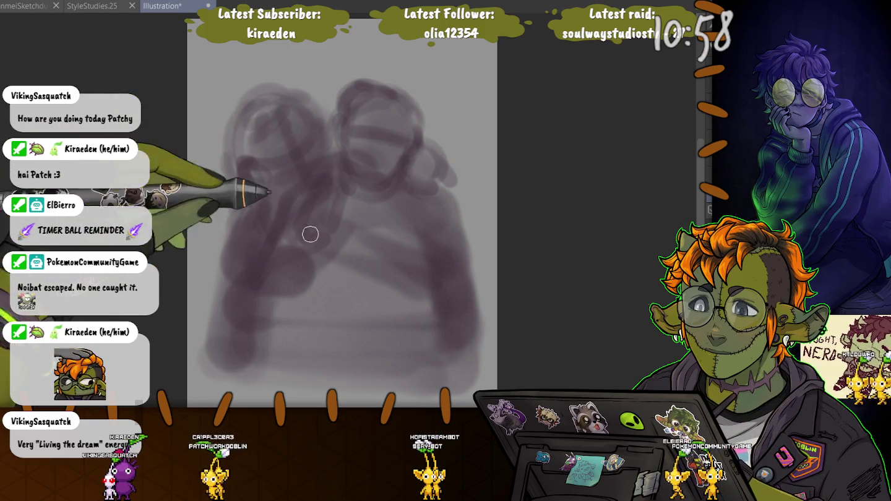
{"action": "mouse_move", "coordinate": [310, 234]}
{"action": "left_mouse_down"}
{"action": "mouse_move", "coordinate": [231, 300]}
{"action": "mouse_move", "coordinate": [270, 275]}
{"action": "left_mouse_up"}
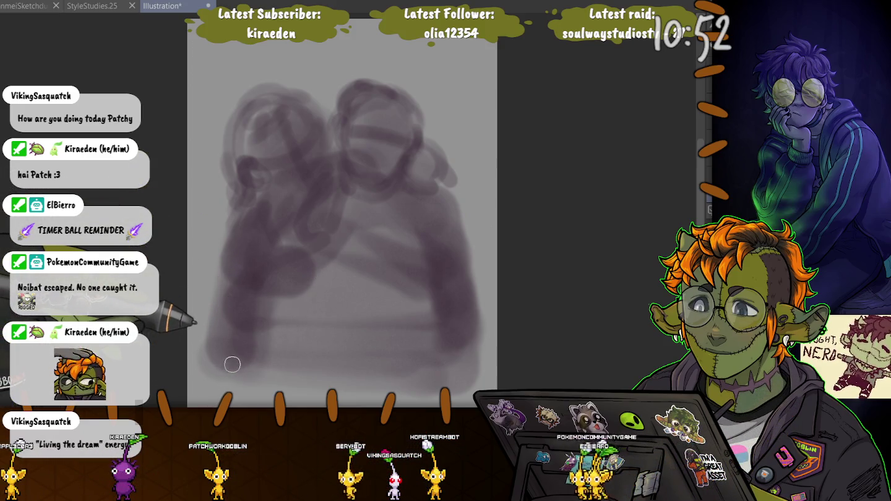
{"action": "left_click_drag", "start_coordinate": [232, 365], "coordinate": [308, 176]}
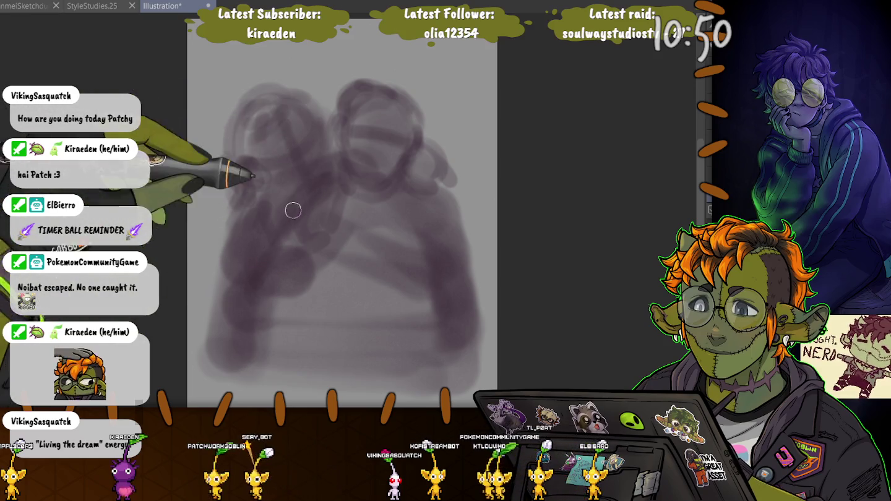
Darken the left and lower-left purple mass, shade the mouth and chin, and draw a thin necklace line under the beard
{"action": "mouse_move", "coordinate": [291, 196]}
{"action": "left_mouse_down"}
{"action": "mouse_move", "coordinate": [287, 233]}
{"action": "mouse_move", "coordinate": [214, 305]}
{"action": "left_mouse_up"}
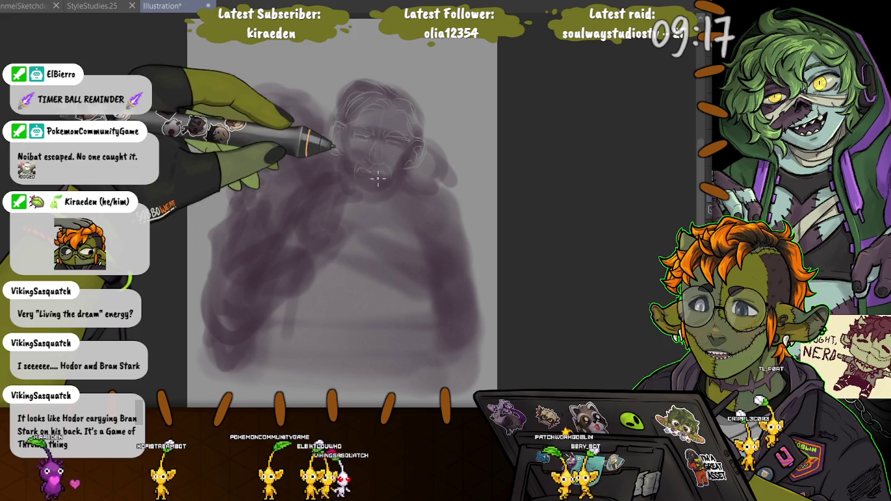
{"action": "left_click_drag", "start_coordinate": [381, 180], "coordinate": [368, 183]}
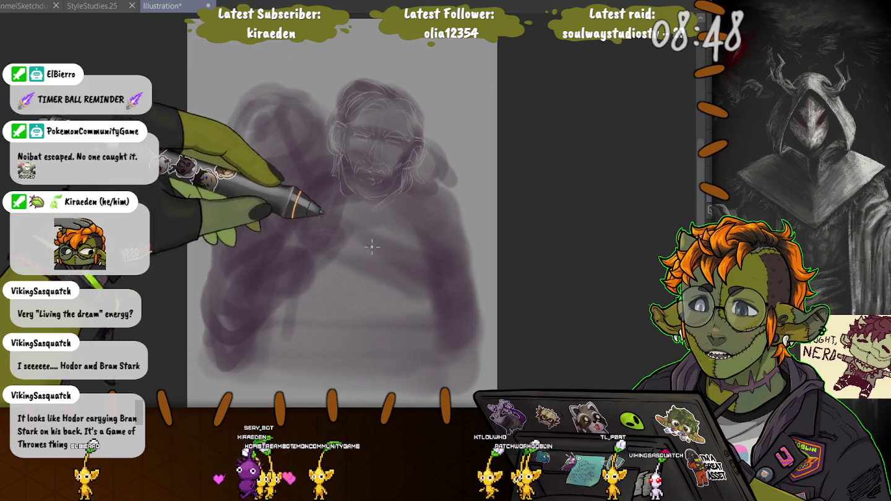
{"action": "mouse_move", "coordinate": [387, 199]}
{"action": "left_mouse_down"}
{"action": "mouse_move", "coordinate": [364, 200]}
{"action": "mouse_move", "coordinate": [434, 220]}
{"action": "left_mouse_up"}
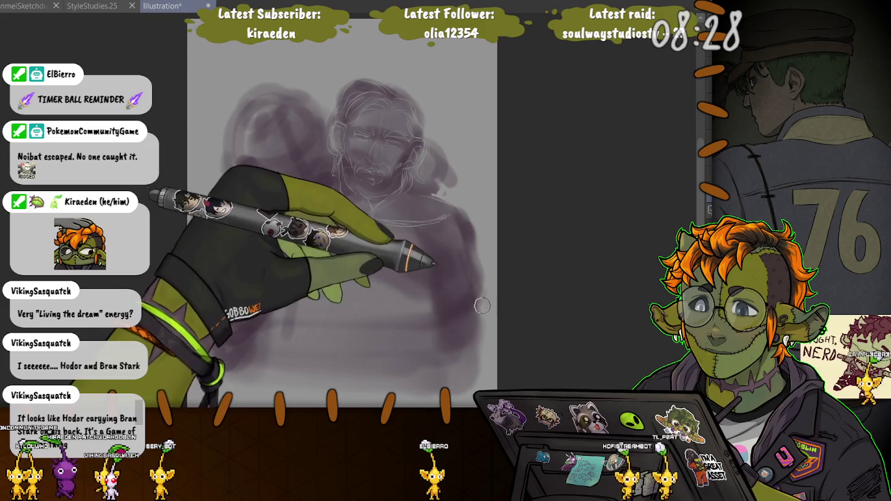
{"action": "left_click_drag", "start_coordinate": [457, 308], "coordinate": [357, 213]}
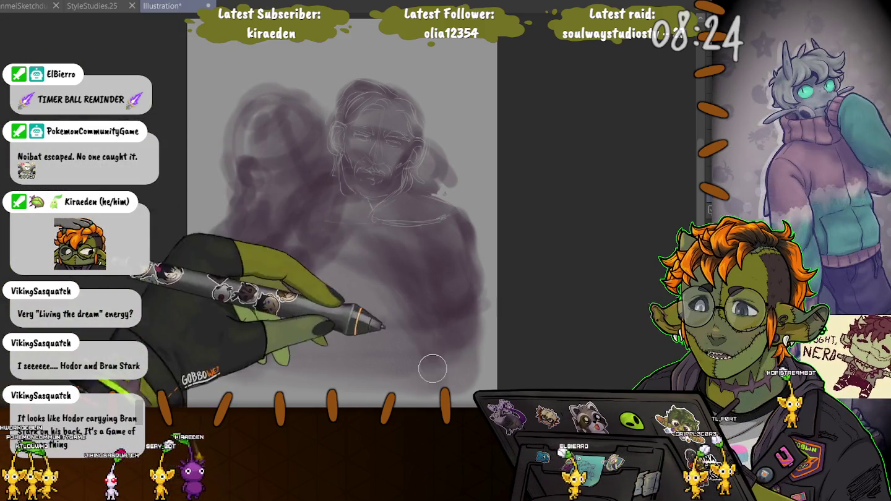
{"action": "mouse_move", "coordinate": [351, 273]}
{"action": "left_mouse_down"}
{"action": "mouse_move", "coordinate": [335, 269]}
{"action": "mouse_move", "coordinate": [366, 352]}
{"action": "mouse_move", "coordinate": [293, 285]}
{"action": "mouse_move", "coordinate": [296, 331]}
{"action": "mouse_move", "coordinate": [472, 324]}
{"action": "mouse_move", "coordinate": [454, 230]}
{"action": "mouse_move", "coordinate": [364, 309]}
{"action": "mouse_move", "coordinate": [397, 185]}
{"action": "mouse_move", "coordinate": [472, 285]}
{"action": "mouse_move", "coordinate": [431, 318]}
{"action": "mouse_move", "coordinate": [464, 350]}
{"action": "mouse_move", "coordinate": [360, 350]}
{"action": "mouse_move", "coordinate": [398, 357]}
{"action": "mouse_move", "coordinate": [376, 362]}
{"action": "mouse_move", "coordinate": [387, 348]}
{"action": "mouse_move", "coordinate": [342, 343]}
{"action": "mouse_move", "coordinate": [359, 334]}
{"action": "mouse_move", "coordinate": [331, 345]}
{"action": "mouse_move", "coordinate": [285, 328]}
{"action": "mouse_move", "coordinate": [305, 303]}
{"action": "left_mouse_up"}
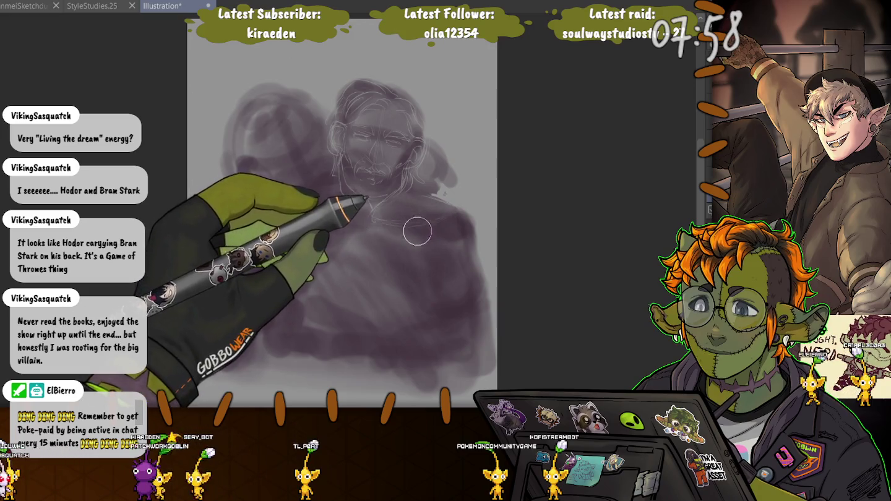
Sketch the shoulder line in thin light strokes, reinforcing it with repeated passes
{"action": "left_click_drag", "start_coordinate": [375, 225], "coordinate": [459, 237]}
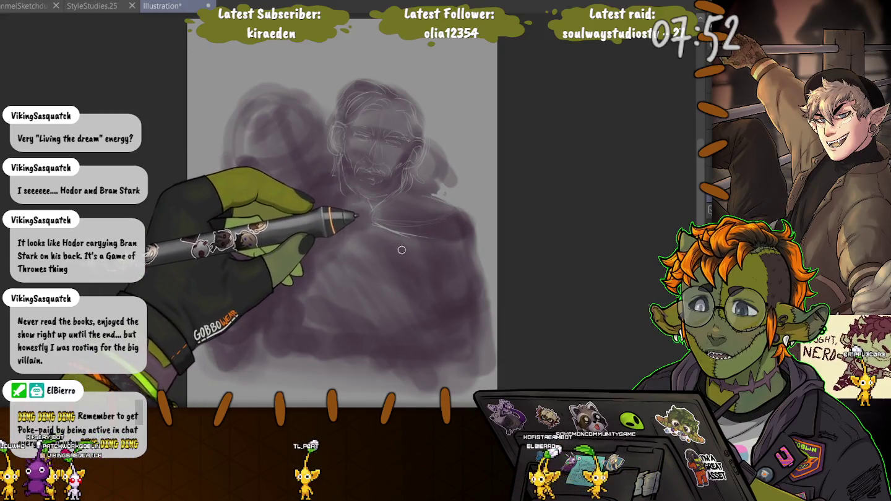
{"action": "left_click_drag", "start_coordinate": [382, 230], "coordinate": [464, 233]}
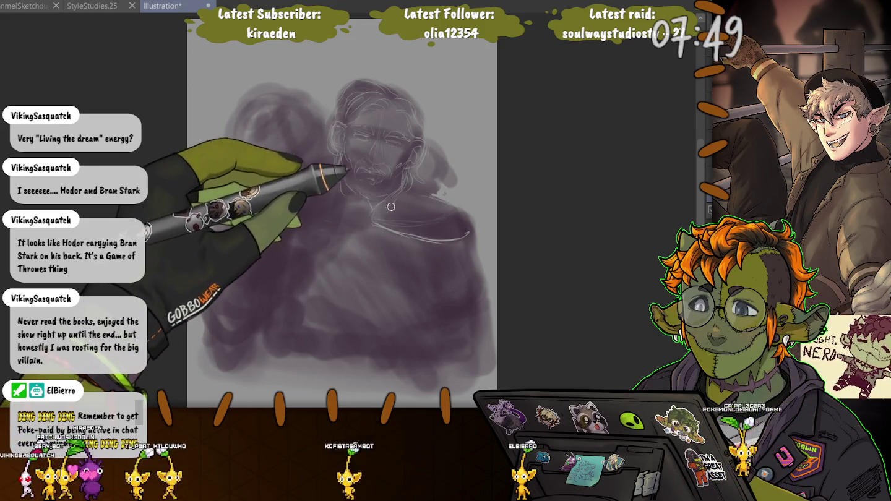
{"action": "left_click_drag", "start_coordinate": [377, 221], "coordinate": [467, 229]}
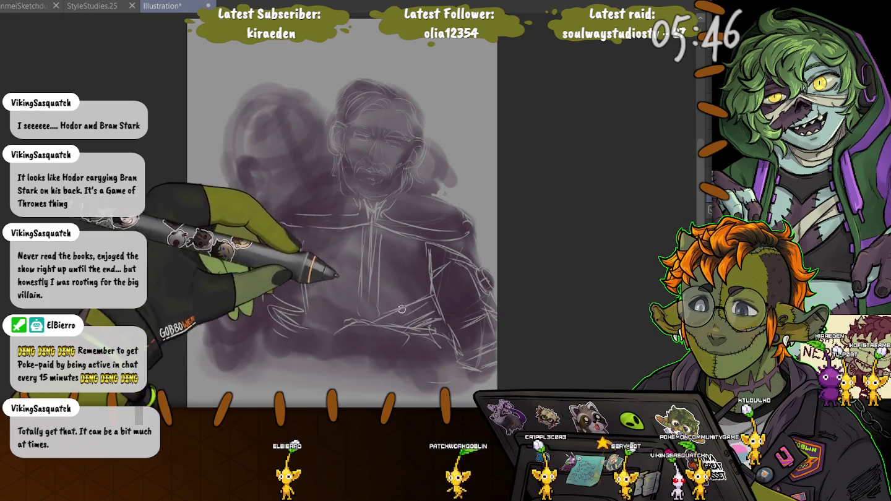
Sketch a light curve down the torso's left side and a short stroke at the lower left
{"action": "left_click_drag", "start_coordinate": [297, 227], "coordinate": [258, 295]}
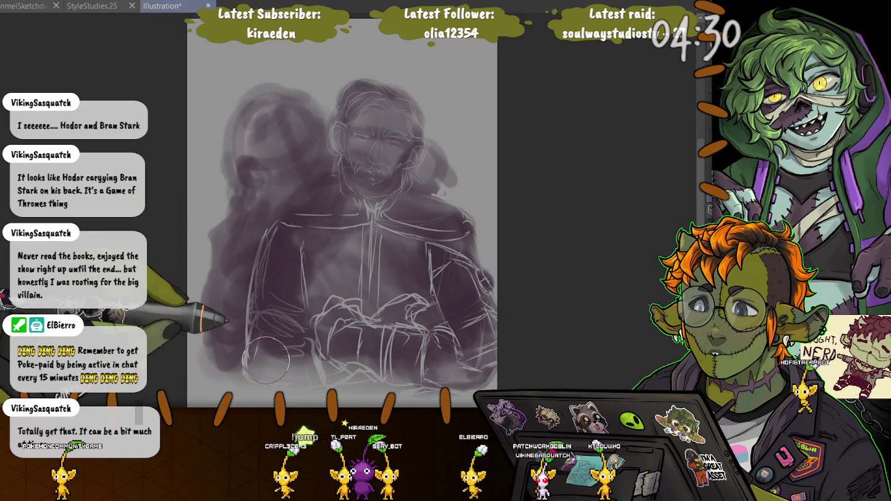
{"action": "left_click_drag", "start_coordinate": [267, 366], "coordinate": [284, 329]}
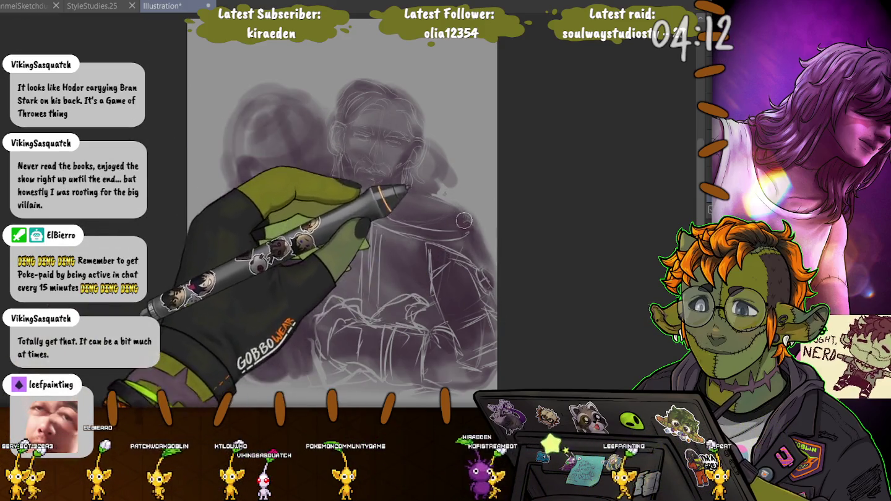
Darken and widen the purple on the figure's left side, adding a lower-left line and wavy chest folds
{"action": "left_click_drag", "start_coordinate": [235, 154], "coordinate": [230, 359]}
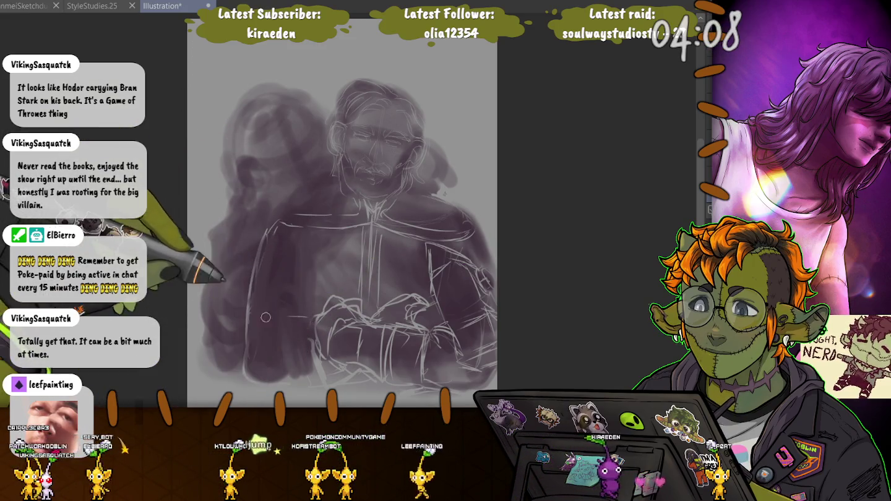
{"action": "left_click_drag", "start_coordinate": [254, 327], "coordinate": [313, 315]}
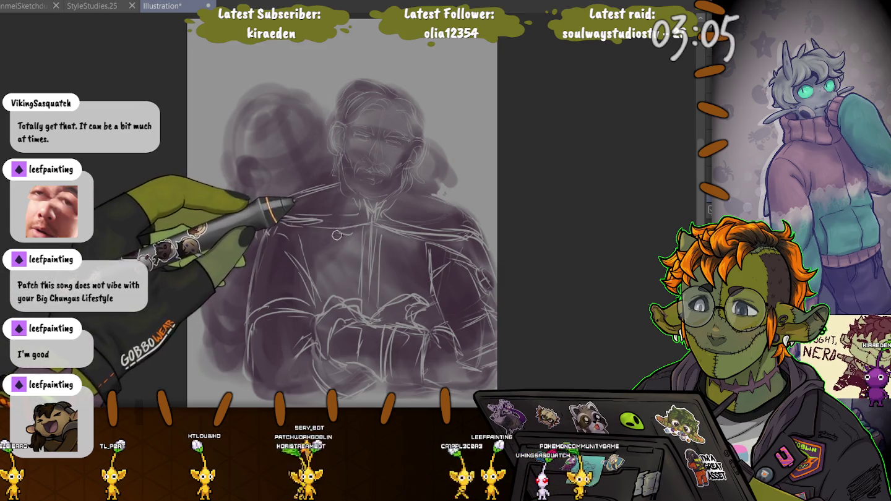
{"action": "mouse_move", "coordinate": [316, 237]}
{"action": "left_mouse_down"}
{"action": "mouse_move", "coordinate": [348, 239]}
{"action": "mouse_move", "coordinate": [348, 250]}
{"action": "left_mouse_up"}
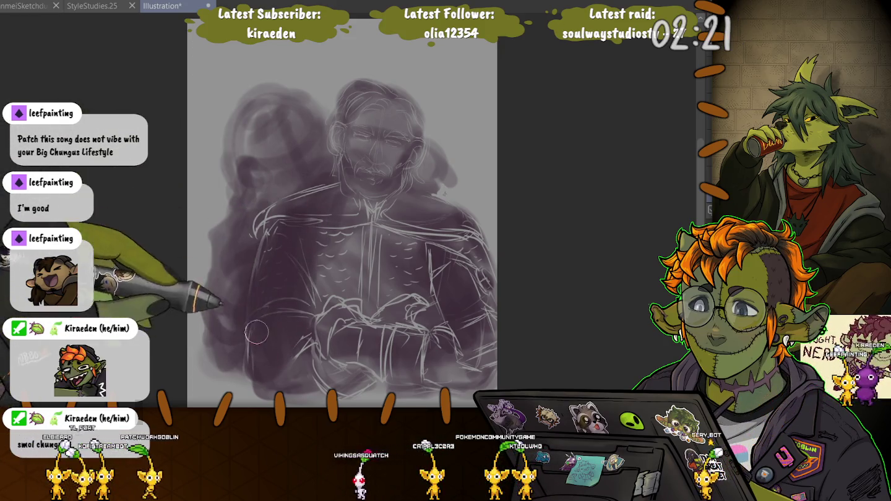
{"action": "left_click_drag", "start_coordinate": [218, 238], "coordinate": [257, 367]}
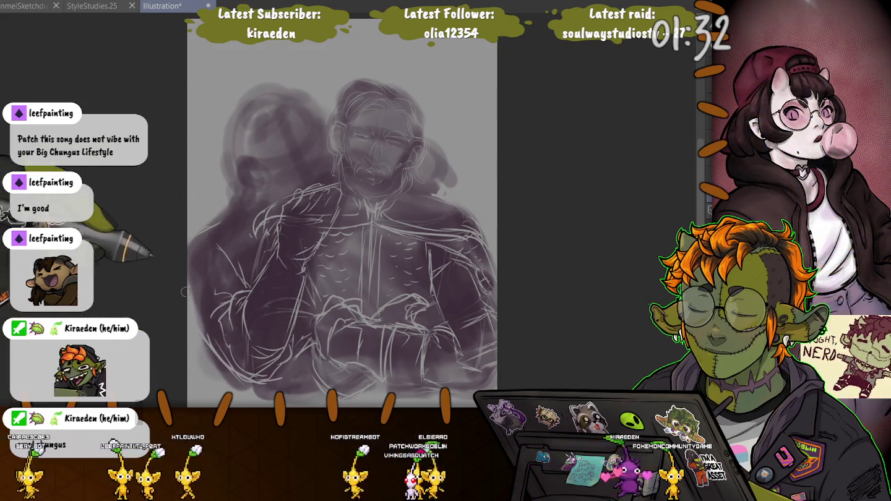
Shade the left figure's head darker, adjusting the brush size with ] and [ around the stroke
{"action": "key", "text": "bracketright"}
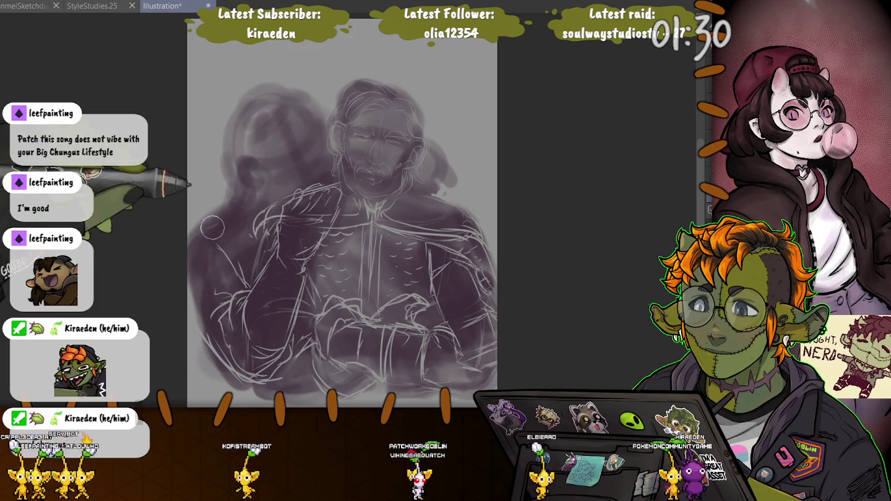
{"action": "key", "text": "bracketleft"}
{"action": "key", "text": "bracketleft"}
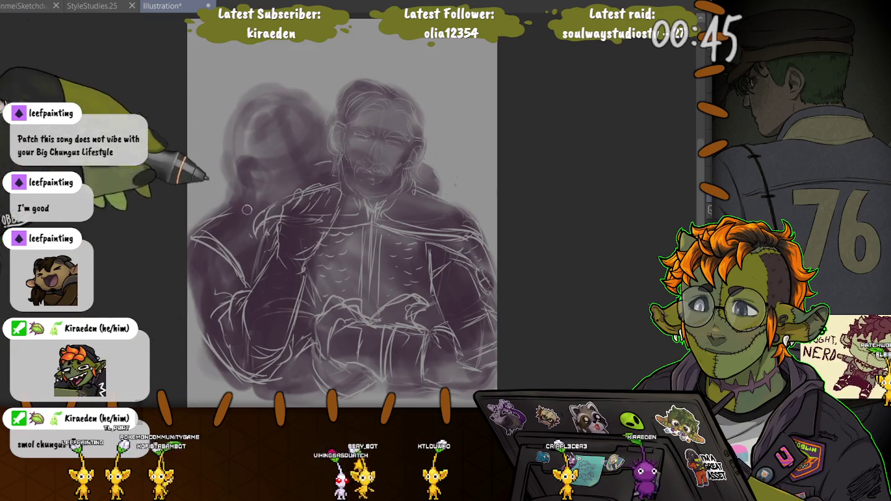
{"action": "left_click_drag", "start_coordinate": [281, 120], "coordinate": [251, 186]}
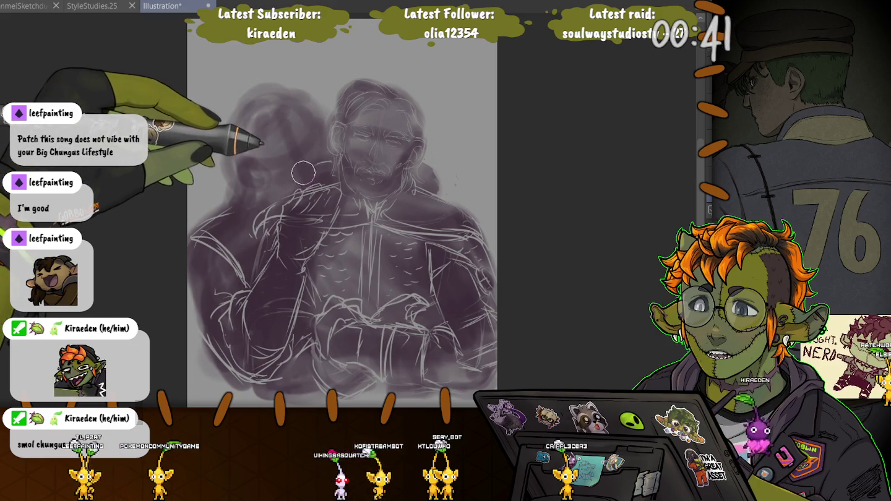
{"action": "key", "text": "bracketright"}
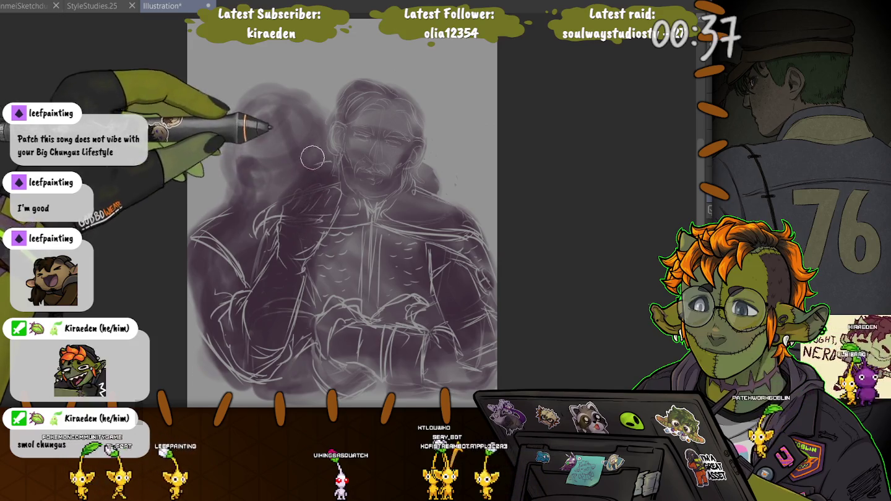
{"action": "key", "text": "bracketleft"}
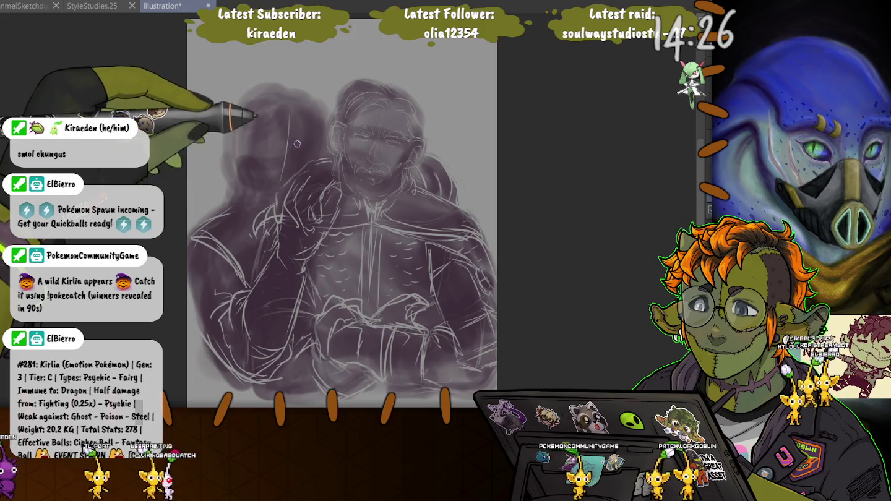
Sketch a light line on the left figure's face and save the illustration with Ctrl+S
{"action": "left_click_drag", "start_coordinate": [299, 148], "coordinate": [313, 151]}
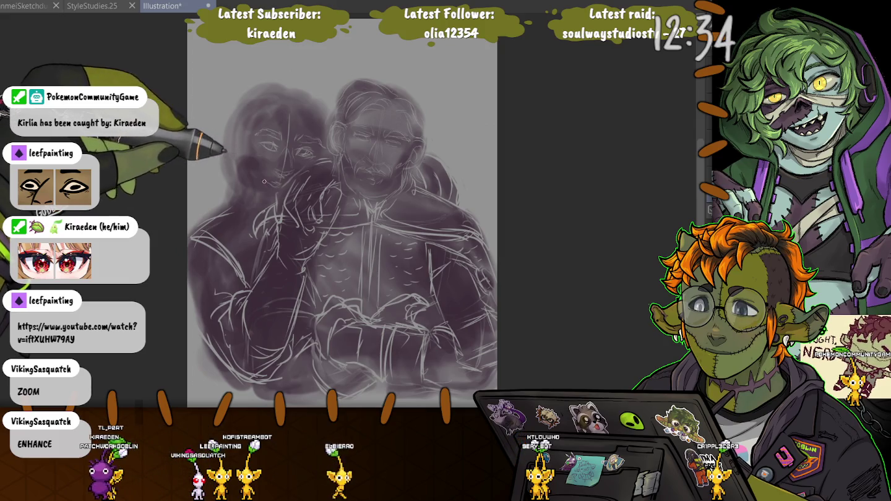
{"action": "key", "text": "ctrl+s"}
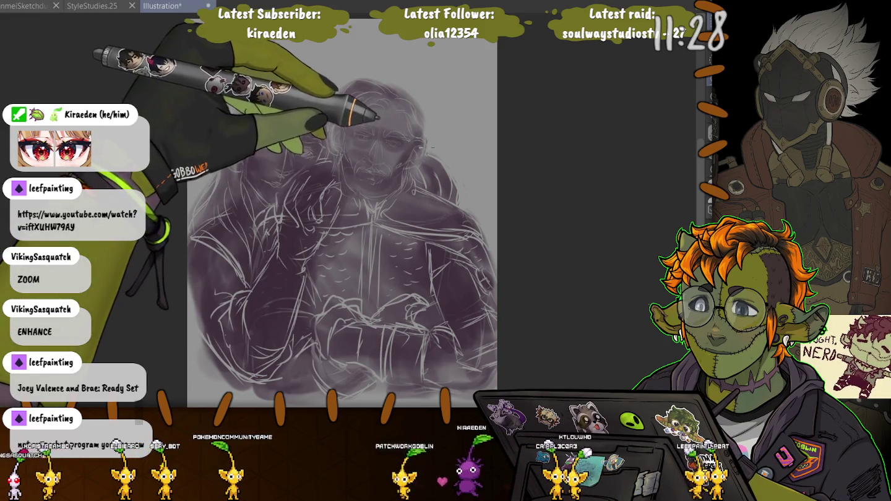
Lasso the left figure and shoulder area, scale it down slightly, reshape its left and bottom, then deselect
{"action": "left_click_drag", "start_coordinate": [432, 148], "coordinate": [411, 176]}
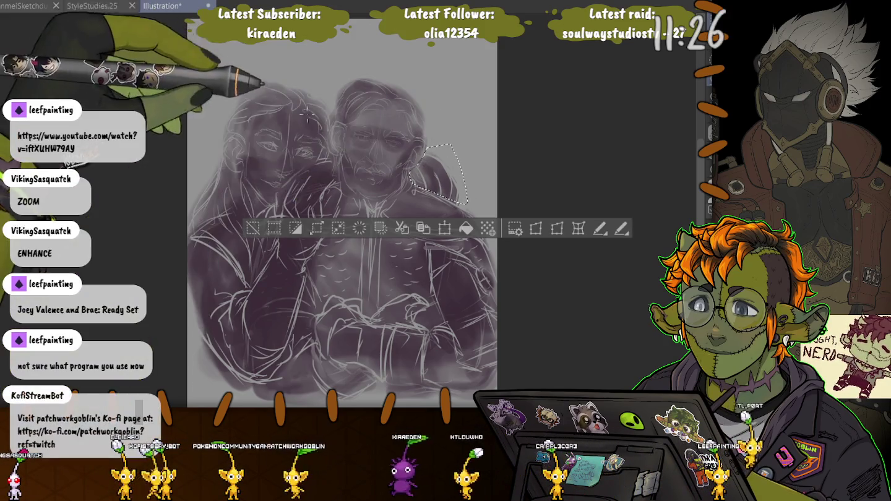
{"action": "mouse_move", "coordinate": [315, 87]}
{"action": "left_mouse_down"}
{"action": "mouse_move", "coordinate": [341, 181]}
{"action": "mouse_move", "coordinate": [282, 371]}
{"action": "left_mouse_up"}
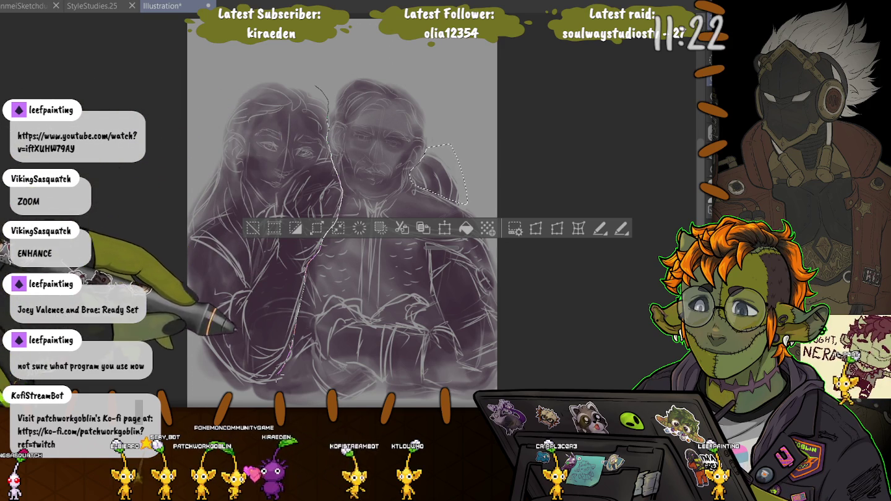
{"action": "left_click_drag", "start_coordinate": [283, 370], "coordinate": [322, 91]}
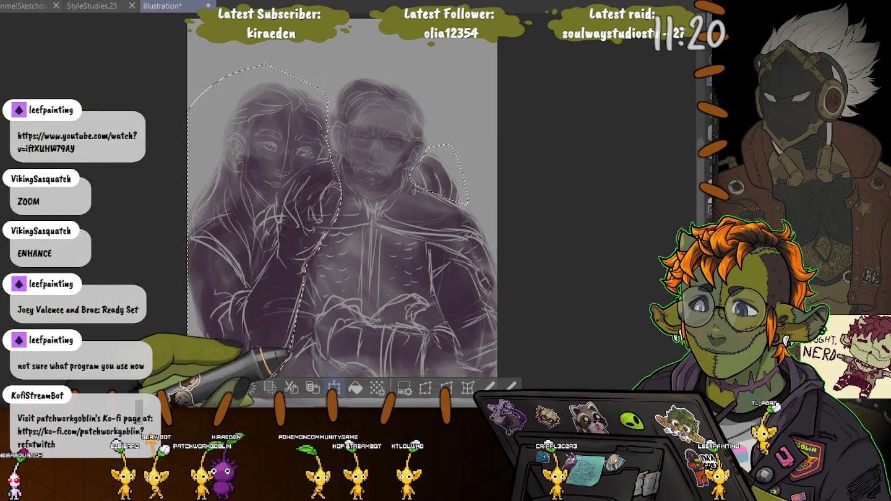
{"action": "key", "text": "ctrl+t"}
{"action": "left_click_drag", "start_coordinate": [187, 64], "coordinate": [199, 76]}
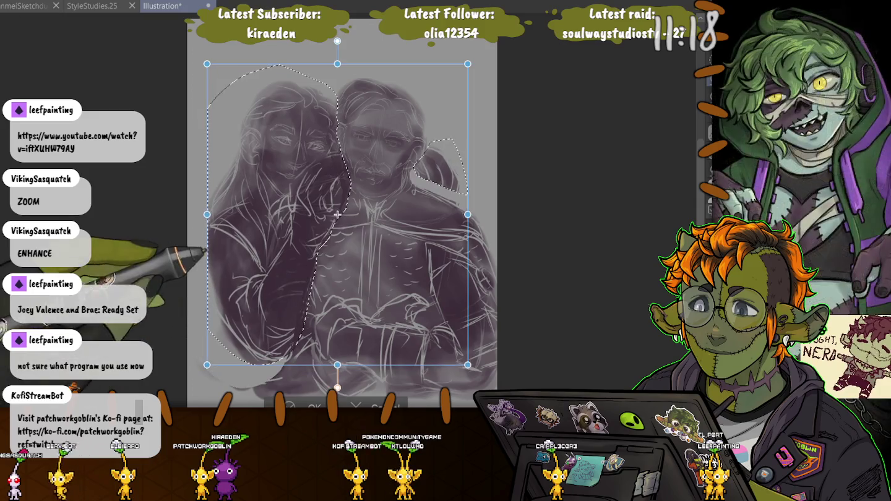
{"action": "left_click_drag", "start_coordinate": [248, 322], "coordinate": [248, 320]}
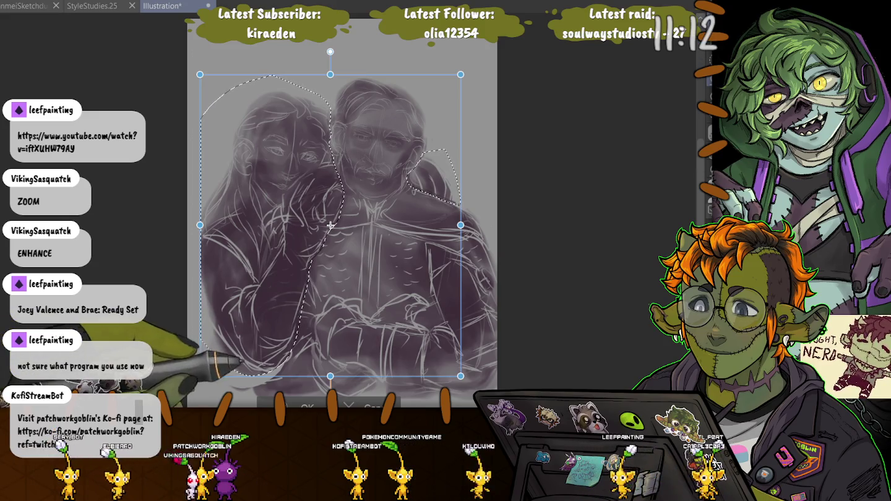
{"action": "key", "text": "Return"}
{"action": "key", "text": "ctrl+d"}
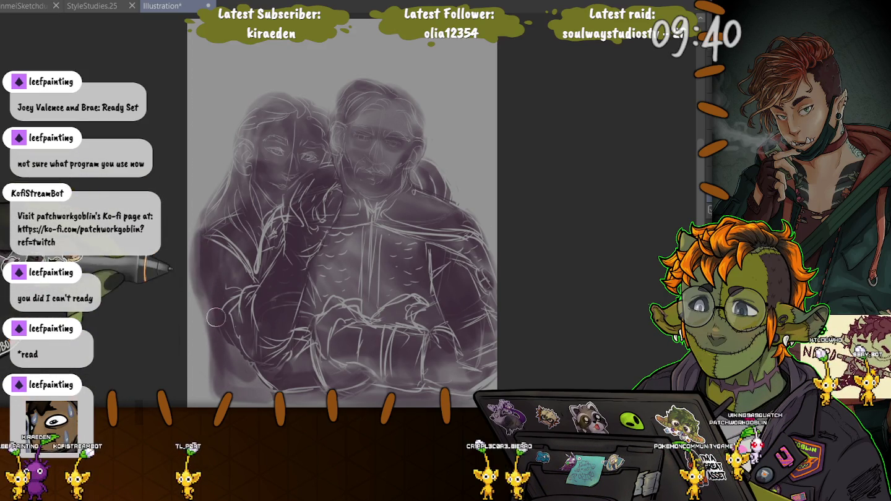
Add faint strokes extending the left figure's outer edge from the shoulder down its back
{"action": "left_click_drag", "start_coordinate": [214, 199], "coordinate": [203, 244]}
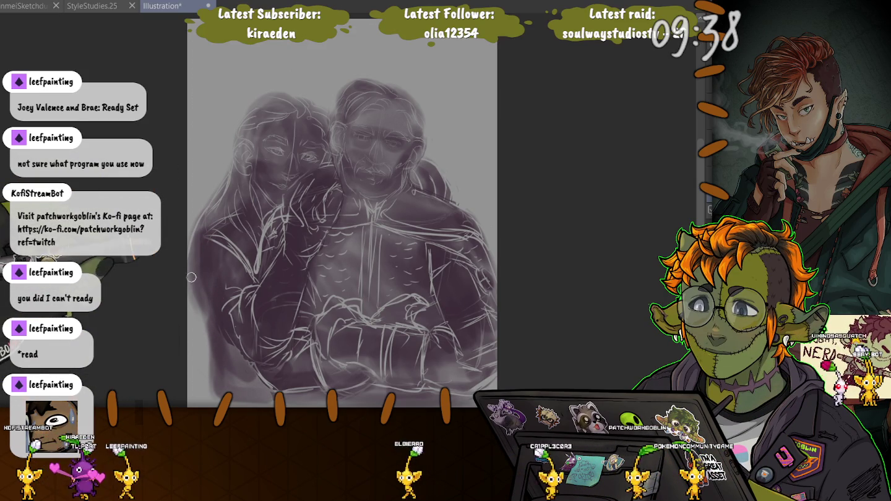
{"action": "left_click_drag", "start_coordinate": [214, 198], "coordinate": [193, 309]}
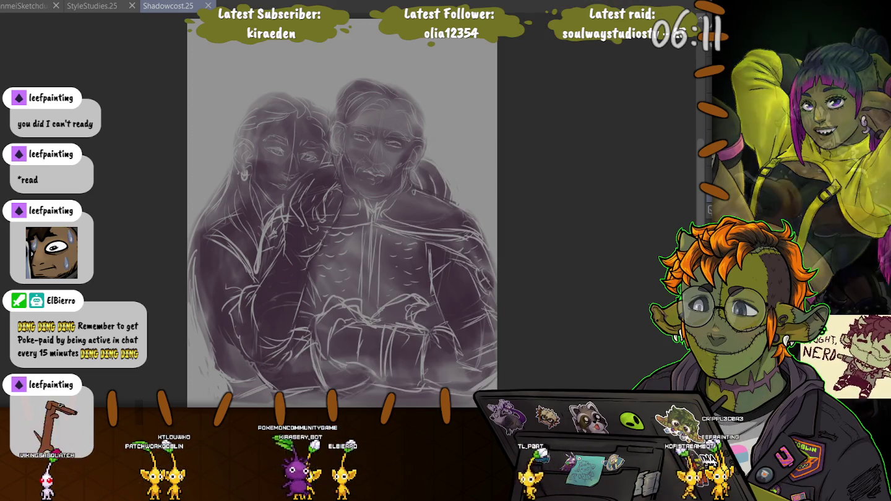
Switch to the StyleStudies.25 reference board document
{"action": "left_click", "coordinate": [93, 5]}
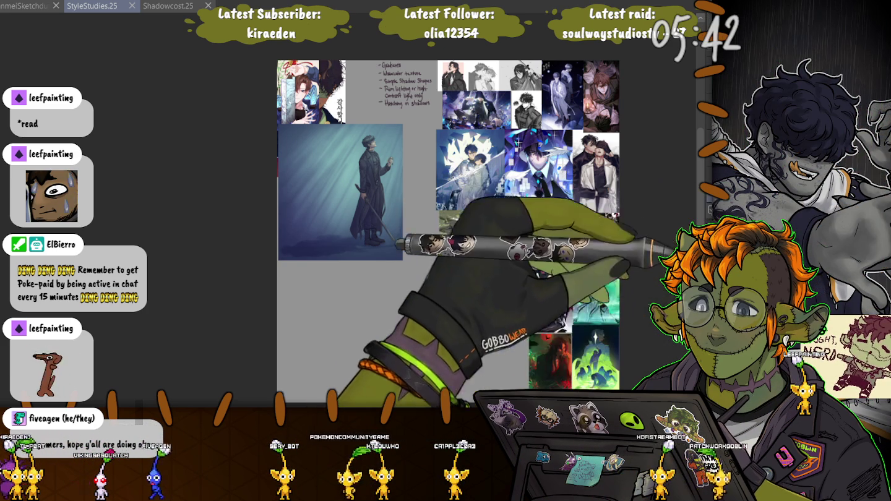
Pan the StyleStudies.25 view to blank grey canvas space beside the reference collage
{"action": "left_click_drag", "start_coordinate": [514, 232], "coordinate": [439, 239]}
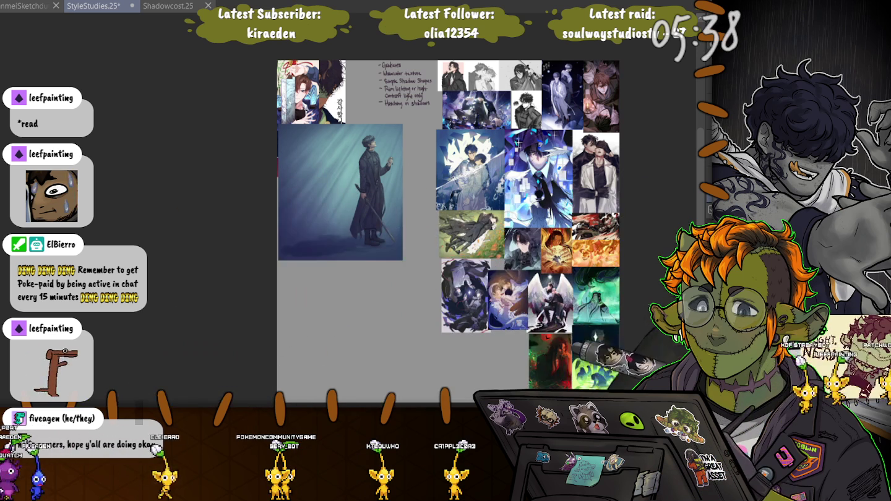
{"action": "scroll", "coordinate": [399, 258], "scroll_direction": "down", "scroll_amount": 2}
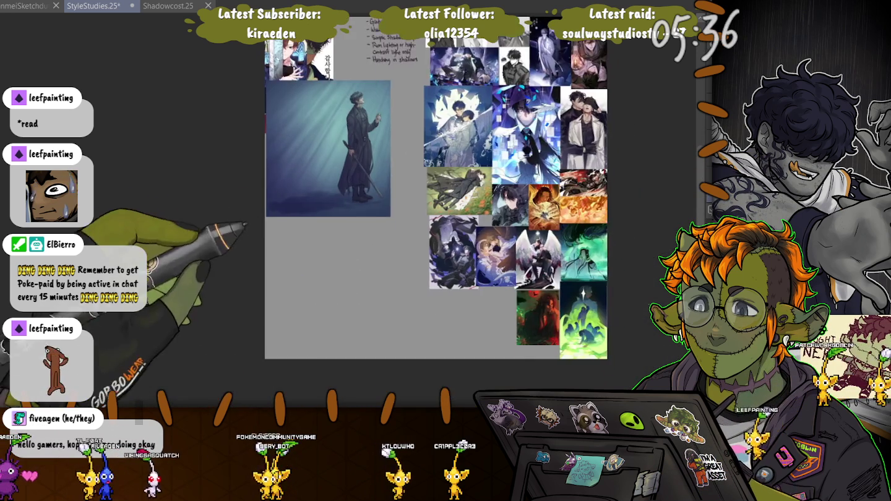
{"action": "scroll", "coordinate": [396, 264], "scroll_direction": "up", "scroll_amount": 2}
{"action": "scroll", "coordinate": [394, 270], "scroll_direction": "up", "scroll_amount": 2}
{"action": "scroll", "coordinate": [371, 248], "scroll_direction": "up", "scroll_amount": 2}
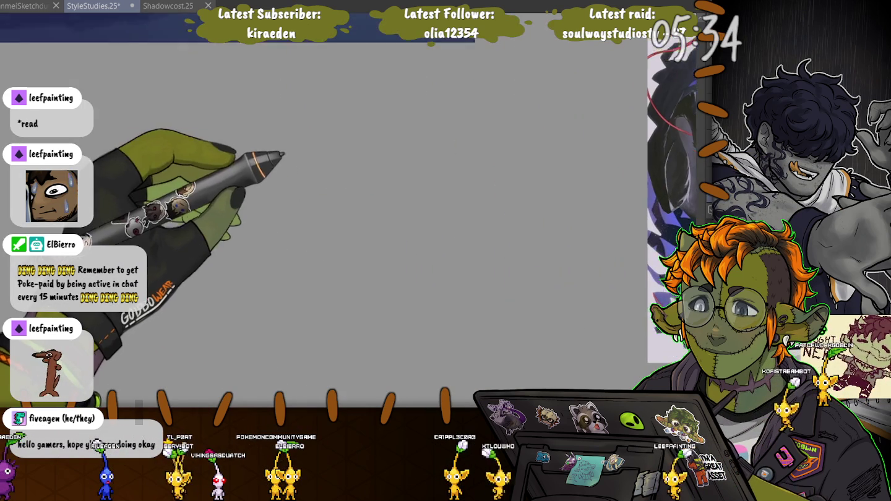
{"action": "scroll", "coordinate": [346, 214], "scroll_direction": "up", "scroll_amount": 2}
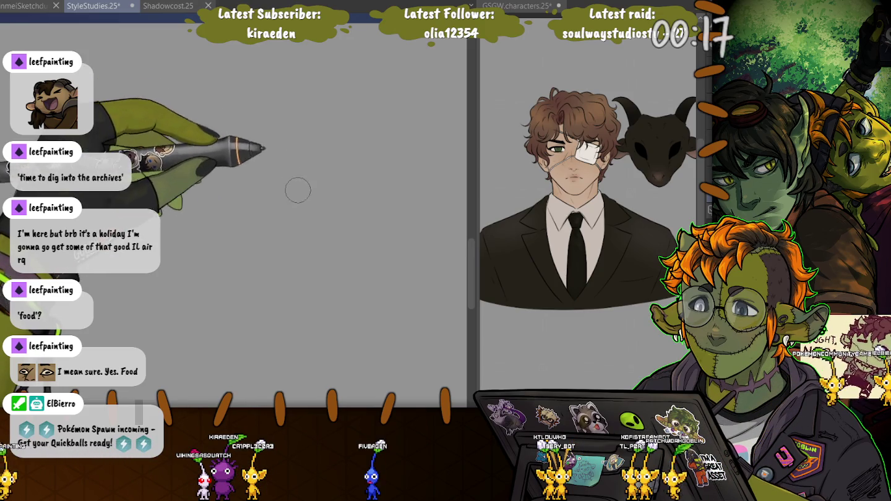
Paint a purple head loop with gesture lines running down from it, undoing rejected blobs
{"action": "mouse_move", "coordinate": [277, 148]}
{"action": "left_mouse_down"}
{"action": "mouse_move", "coordinate": [269, 185]}
{"action": "mouse_move", "coordinate": [295, 171]}
{"action": "mouse_move", "coordinate": [270, 136]}
{"action": "mouse_move", "coordinate": [298, 175]}
{"action": "mouse_move", "coordinate": [223, 199]}
{"action": "mouse_move", "coordinate": [297, 158]}
{"action": "mouse_move", "coordinate": [319, 232]}
{"action": "mouse_move", "coordinate": [303, 285]}
{"action": "mouse_move", "coordinate": [372, 303]}
{"action": "mouse_move", "coordinate": [286, 261]}
{"action": "left_mouse_up"}
{"action": "key", "text": "ctrl+z"}
{"action": "key", "text": "ctrl+z"}
{"action": "key", "text": "ctrl+z"}
{"action": "key", "text": "ctrl+z"}
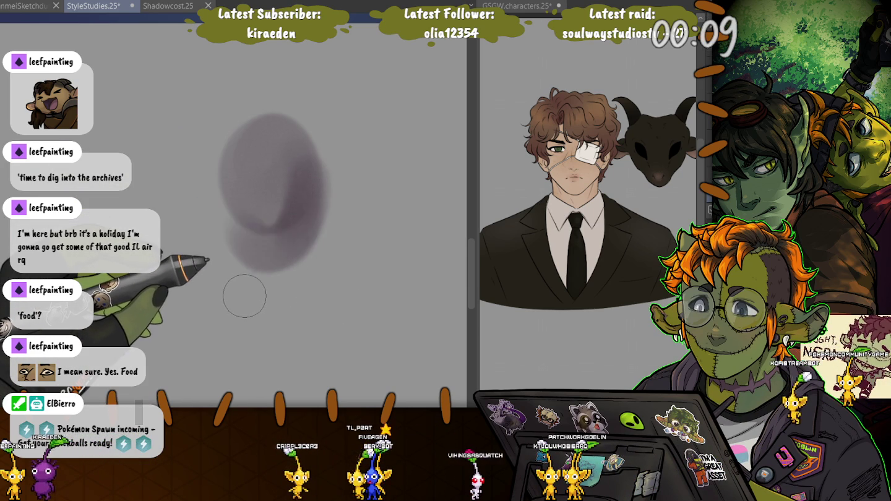
{"action": "key", "text": "ctrl+z"}
{"action": "key", "text": "ctrl+z"}
{"action": "mouse_move", "coordinate": [306, 136]}
{"action": "left_mouse_down"}
{"action": "mouse_move", "coordinate": [268, 143]}
{"action": "mouse_move", "coordinate": [259, 188]}
{"action": "mouse_move", "coordinate": [305, 216]}
{"action": "left_mouse_up"}
{"action": "mouse_move", "coordinate": [292, 149]}
{"action": "left_mouse_down"}
{"action": "mouse_move", "coordinate": [324, 135]}
{"action": "mouse_move", "coordinate": [265, 149]}
{"action": "mouse_move", "coordinate": [296, 255]}
{"action": "mouse_move", "coordinate": [308, 243]}
{"action": "mouse_move", "coordinate": [369, 328]}
{"action": "left_mouse_up"}
{"action": "key", "text": "ctrl+z"}
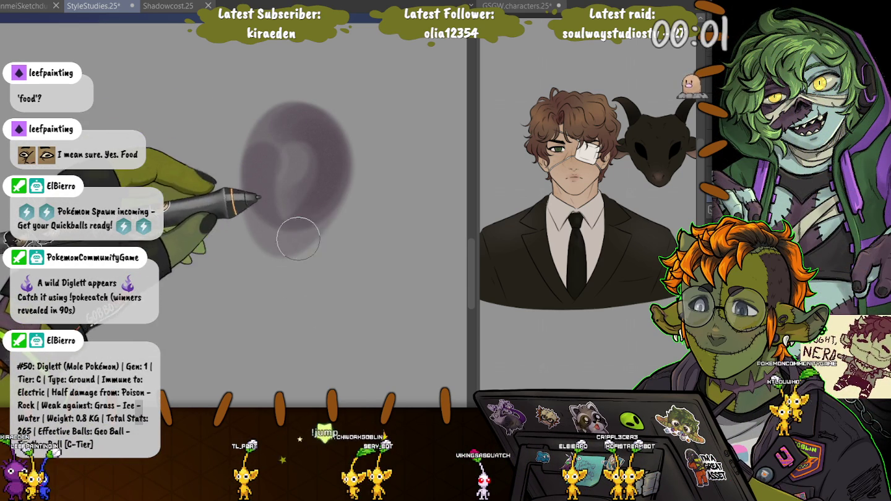
{"action": "left_click_drag", "start_coordinate": [298, 238], "coordinate": [371, 337]}
{"action": "left_click_drag", "start_coordinate": [261, 260], "coordinate": [175, 291]}
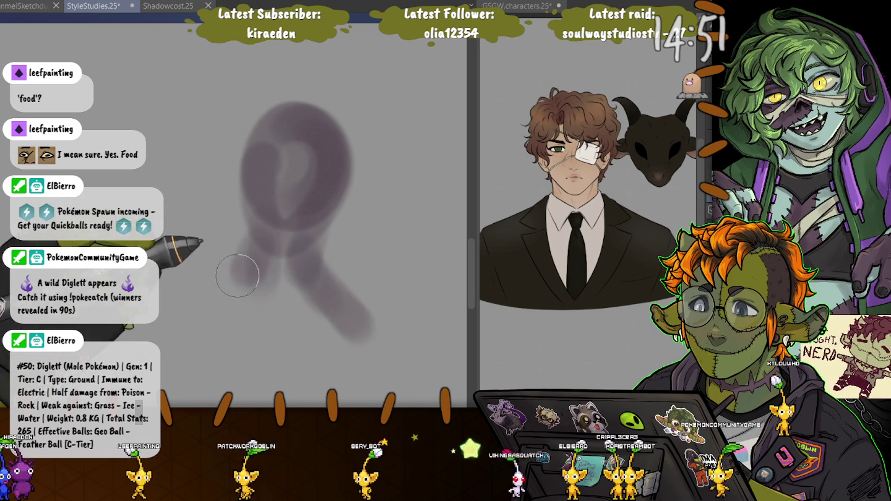
Rework the loop's lower-left curl and a longer down-left gesture stroke
{"action": "key", "text": "ctrl+z"}
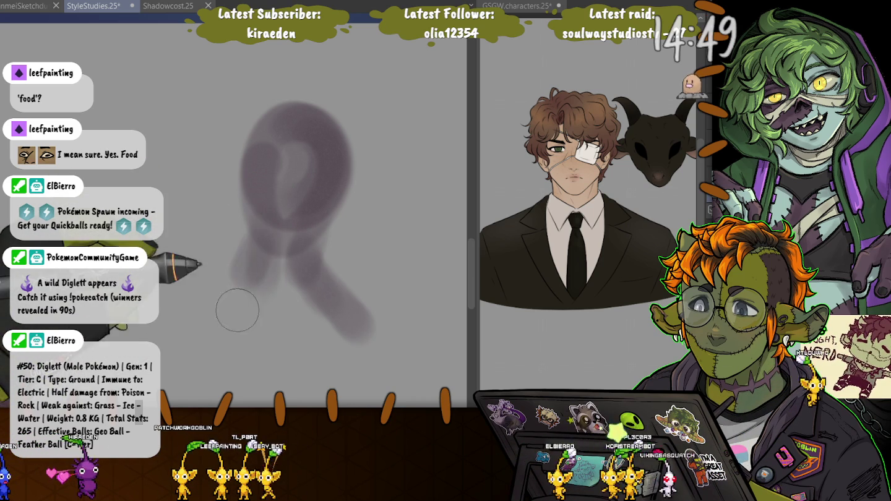
{"action": "mouse_move", "coordinate": [249, 186]}
{"action": "left_mouse_down"}
{"action": "mouse_move", "coordinate": [280, 218]}
{"action": "mouse_move", "coordinate": [185, 334]}
{"action": "left_mouse_up"}
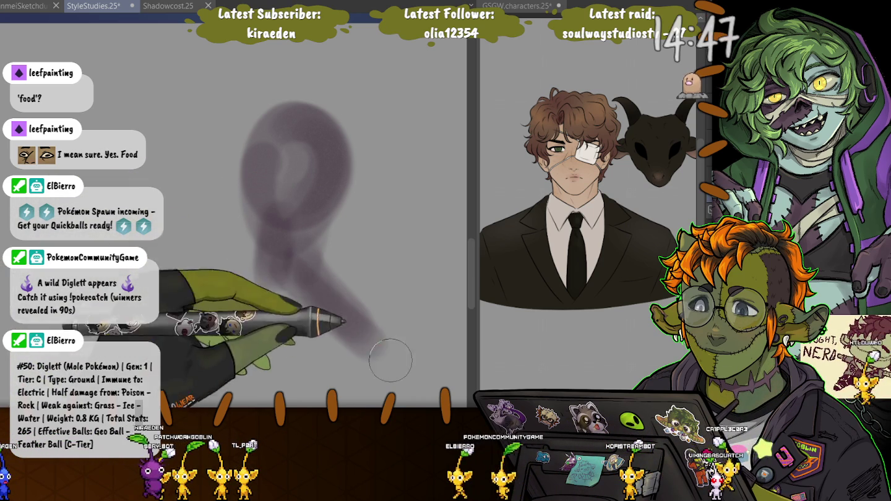
{"action": "key", "text": "ctrl+z"}
{"action": "mouse_move", "coordinate": [288, 248]}
{"action": "left_mouse_down"}
{"action": "mouse_move", "coordinate": [195, 299]}
{"action": "mouse_move", "coordinate": [309, 318]}
{"action": "left_mouse_up"}
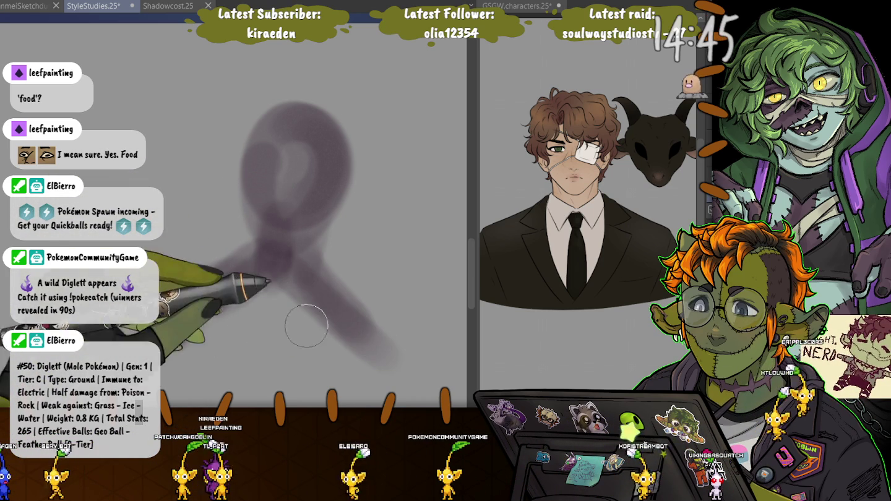
{"action": "key", "text": "ctrl+z"}
{"action": "left_click_drag", "start_coordinate": [148, 133], "coordinate": [164, 272]}
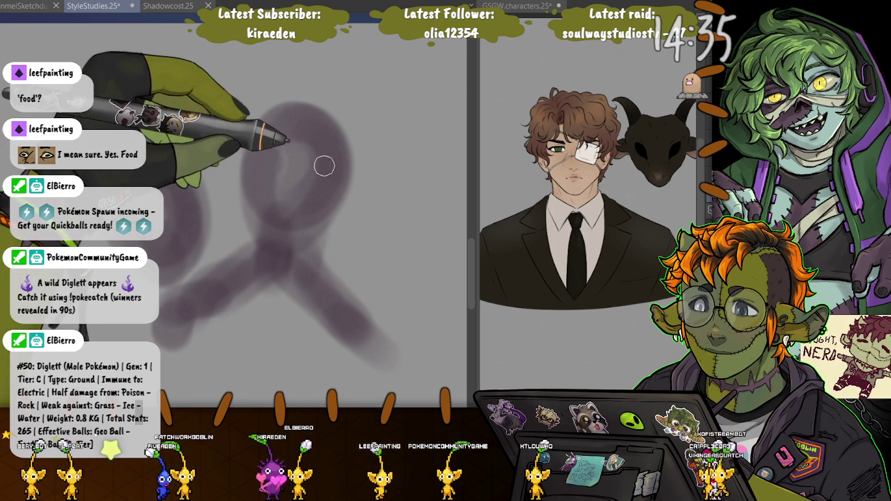
Block in the head's purple shape, then use a larger brush on the figure's left side
{"action": "left_click_drag", "start_coordinate": [381, 206], "coordinate": [348, 186]}
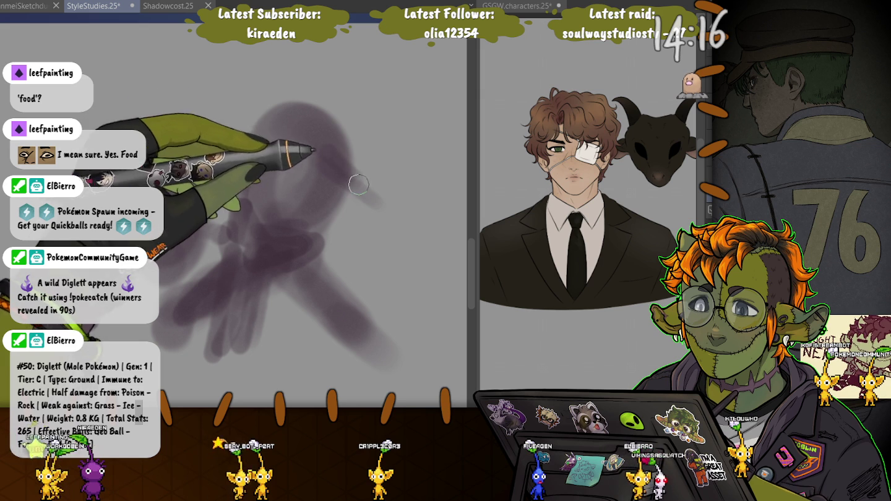
{"action": "mouse_move", "coordinate": [320, 154]}
{"action": "left_mouse_down"}
{"action": "mouse_move", "coordinate": [335, 189]}
{"action": "mouse_move", "coordinate": [319, 160]}
{"action": "left_mouse_up"}
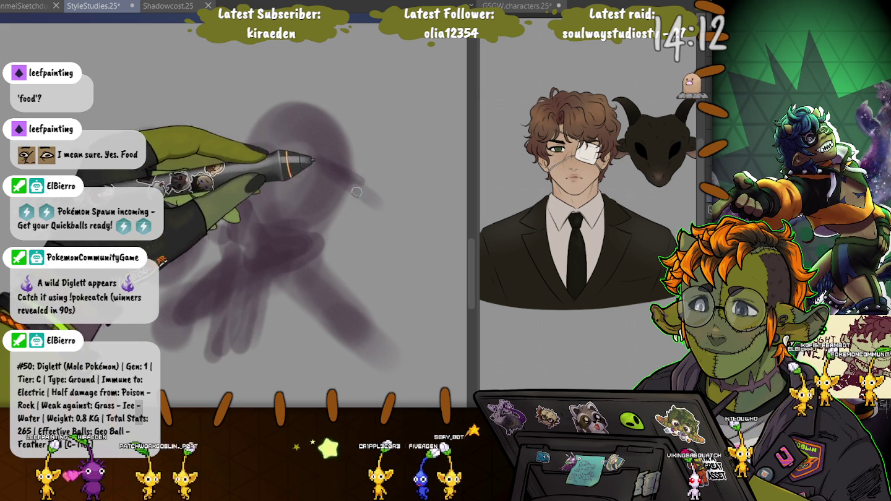
{"action": "mouse_move", "coordinate": [324, 191]}
{"action": "left_mouse_down"}
{"action": "mouse_move", "coordinate": [336, 217]}
{"action": "mouse_move", "coordinate": [387, 257]}
{"action": "left_mouse_up"}
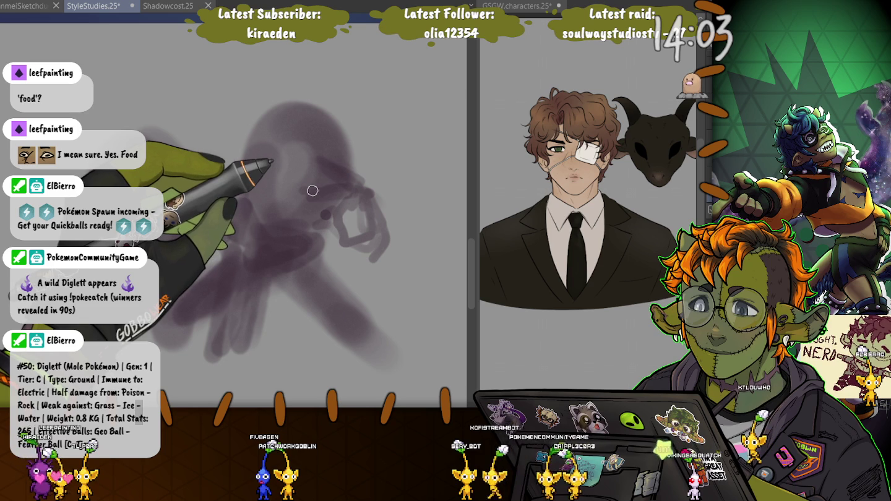
{"action": "left_click_drag", "start_coordinate": [313, 191], "coordinate": [320, 246]}
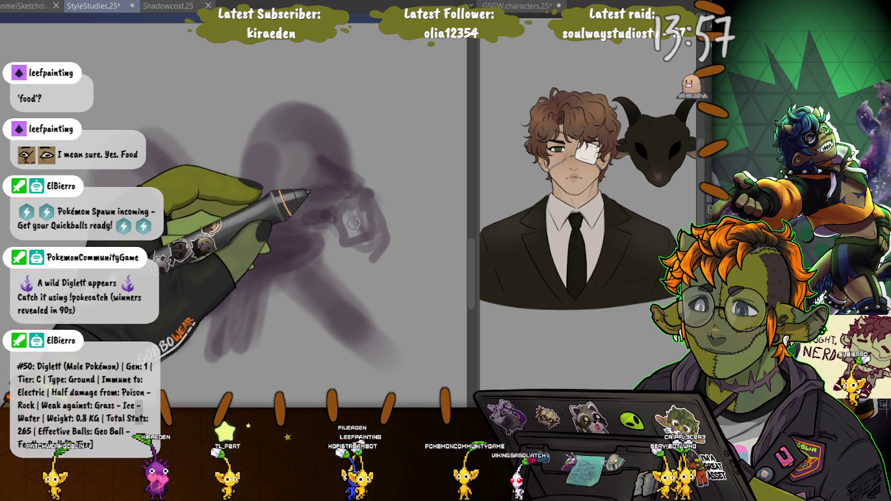
{"action": "key", "text": "]"}
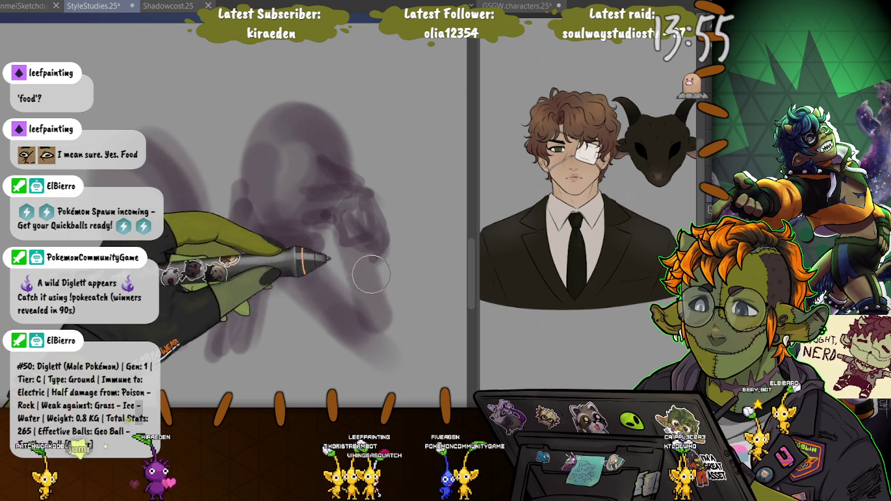
{"action": "mouse_move", "coordinate": [372, 282]}
{"action": "left_mouse_down"}
{"action": "mouse_move", "coordinate": [298, 215]}
{"action": "mouse_move", "coordinate": [360, 316]}
{"action": "mouse_move", "coordinate": [248, 260]}
{"action": "mouse_move", "coordinate": [192, 245]}
{"action": "left_mouse_up"}
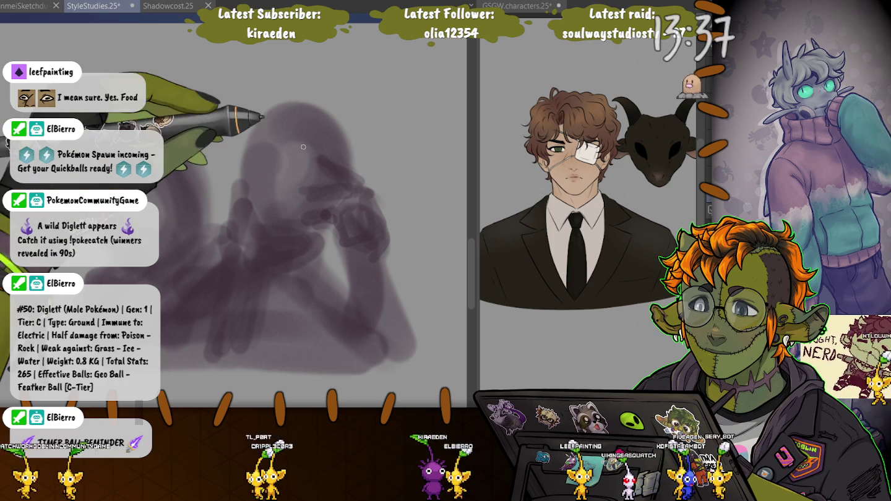
Draw a light centre line down the face with a small curved guideline
{"action": "left_click_drag", "start_coordinate": [321, 113], "coordinate": [288, 205]}
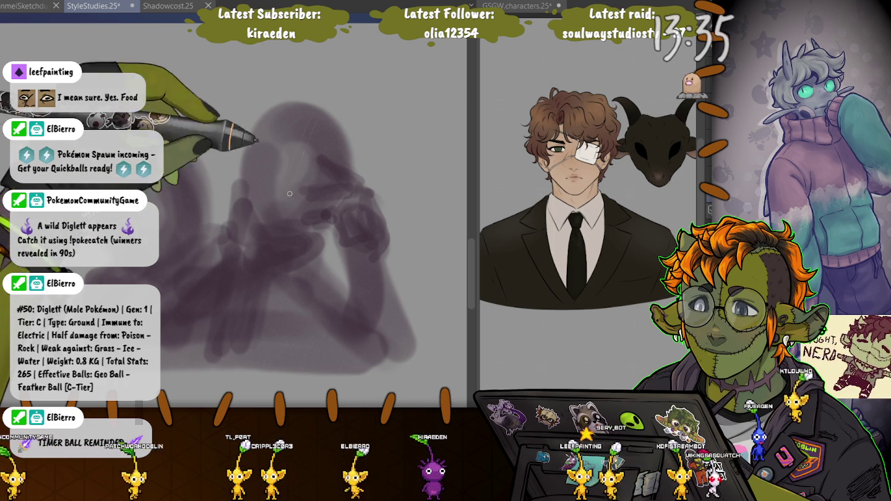
{"action": "left_click_drag", "start_coordinate": [320, 114], "coordinate": [283, 226]}
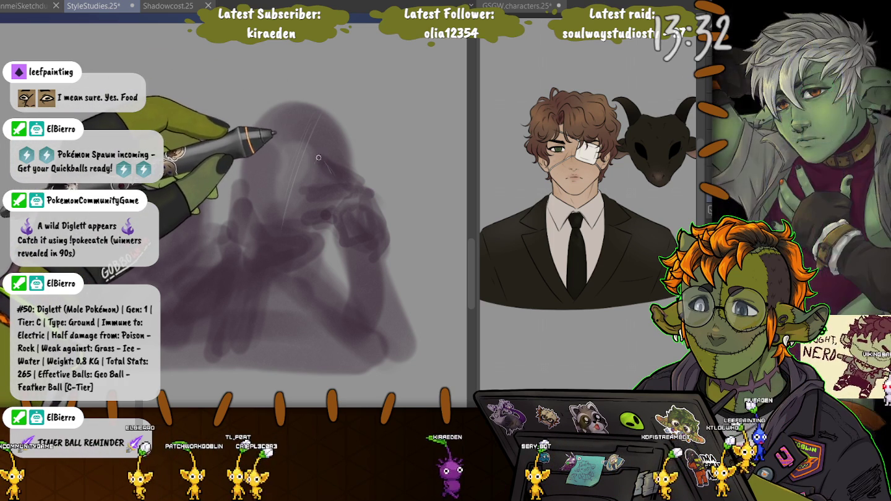
{"action": "mouse_move", "coordinate": [316, 158]}
{"action": "left_mouse_down"}
{"action": "mouse_move", "coordinate": [335, 173]}
{"action": "mouse_move", "coordinate": [311, 161]}
{"action": "left_mouse_up"}
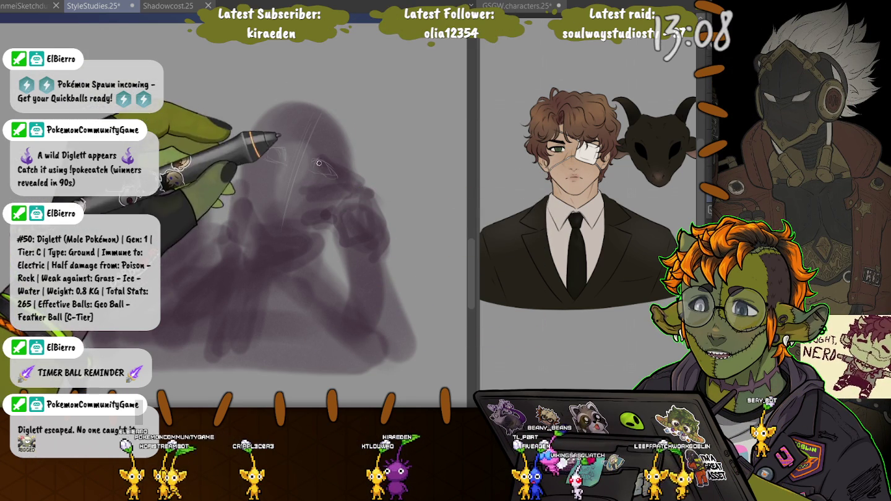
Switch the brush between fine and larger sizes while marking eye, nose and mouth guidelines
{"action": "key", "text": "bracketright"}
{"action": "key", "text": "bracketright"}
{"action": "key", "text": "bracketright"}
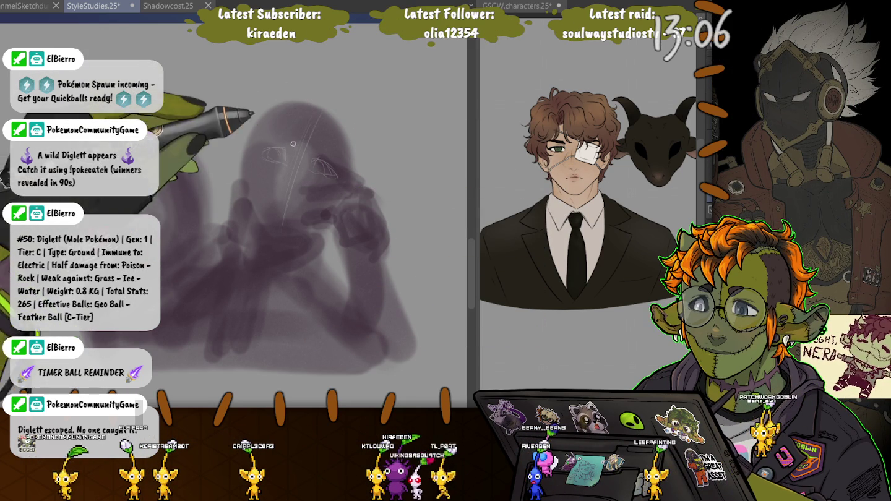
{"action": "key", "text": "bracketleft"}
{"action": "key", "text": "bracketleft"}
{"action": "key", "text": "bracketleft"}
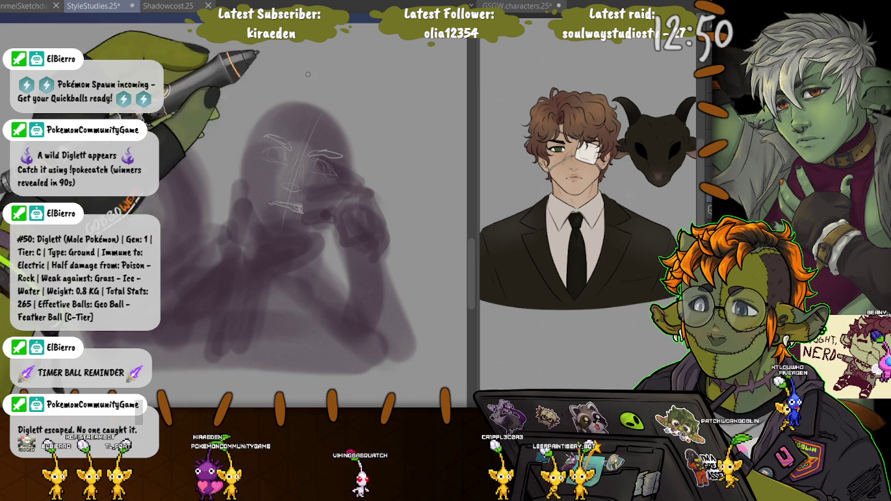
{"action": "key", "text": "]"}
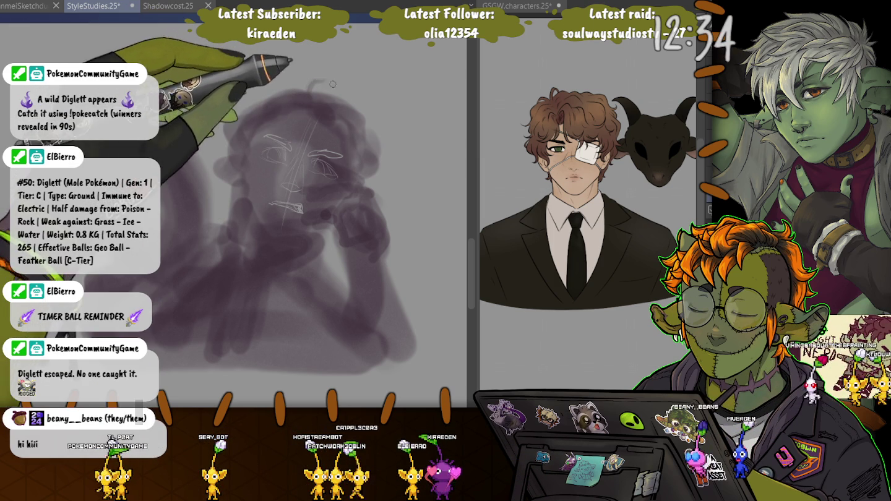
Sketch curly hair strokes along the top of the figure's head
{"action": "left_click_drag", "start_coordinate": [315, 91], "coordinate": [328, 82]}
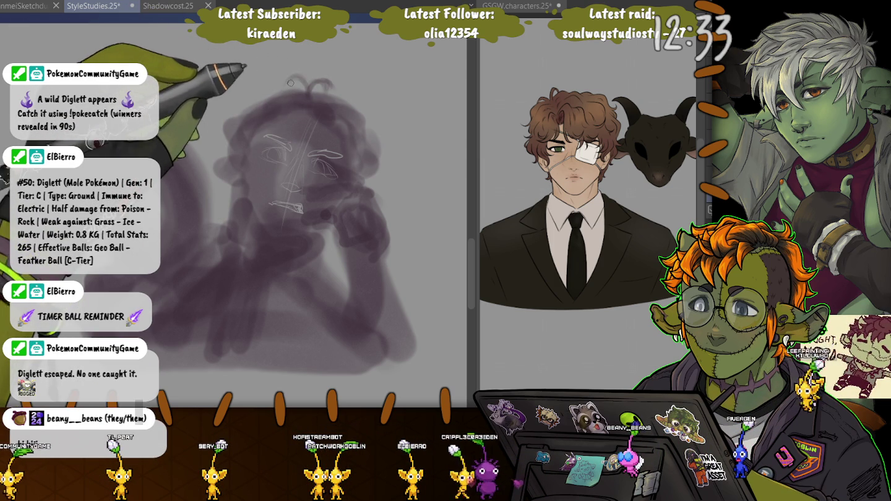
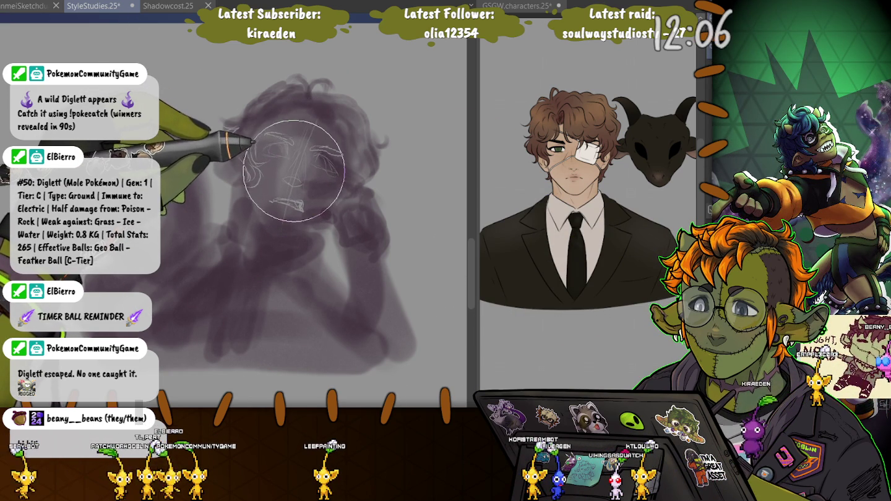
Shrink, enlarge, then shrink the pen brush again with the bracket keys for sketching hair curls over the head
{"action": "key", "text": "["}
{"action": "key", "text": "["}
{"action": "key", "text": "["}
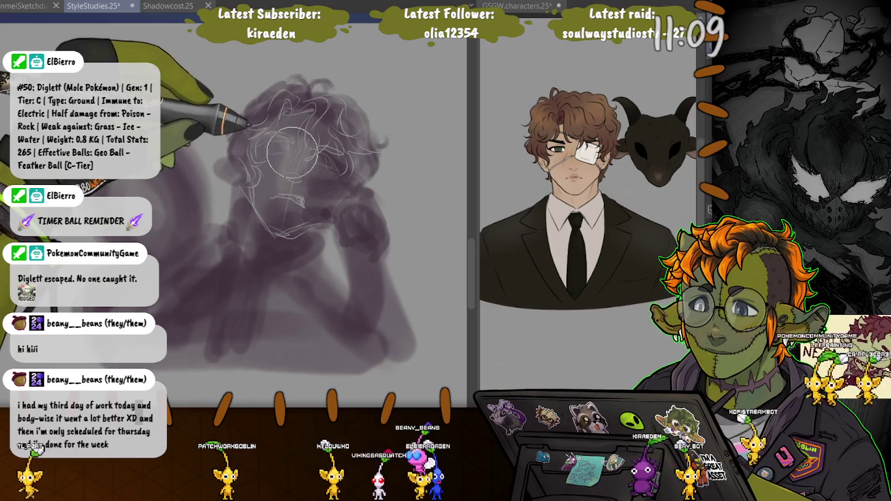
{"action": "key", "text": "bracketright"}
{"action": "key", "text": "bracketright"}
{"action": "key", "text": "bracketright"}
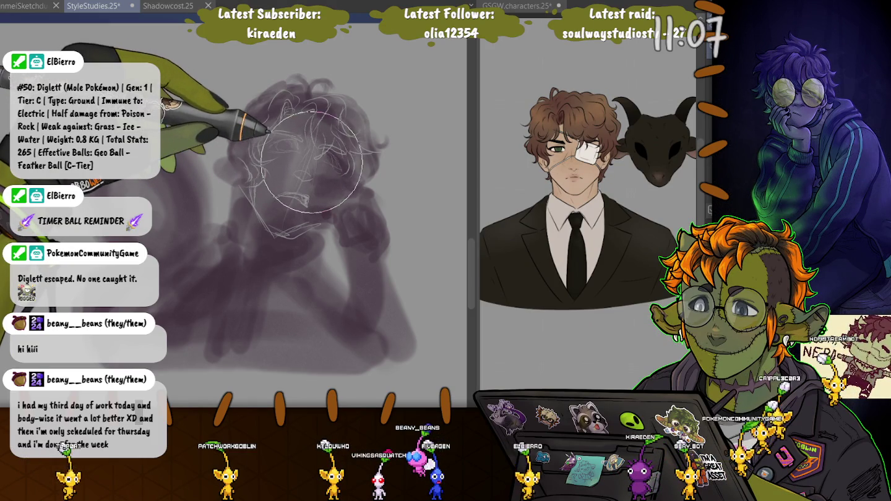
{"action": "key", "text": "bracketleft"}
{"action": "key", "text": "bracketleft"}
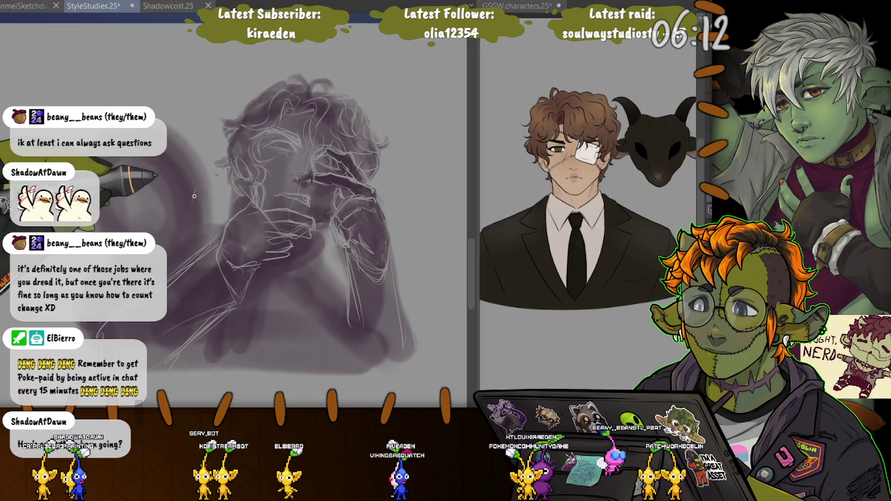
Add faint strokes beside the face and a long curved line left of the figures
{"action": "left_click_drag", "start_coordinate": [188, 214], "coordinate": [198, 194]}
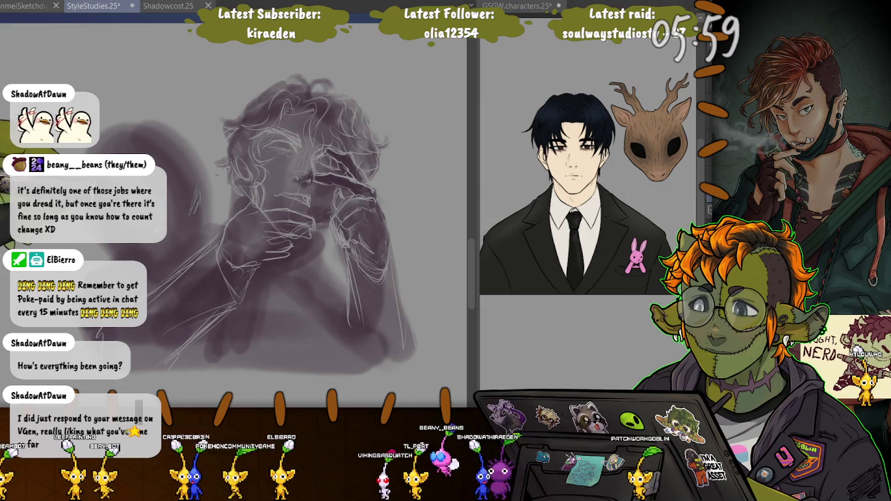
{"action": "left_click", "coordinate": [189, 203]}
{"action": "left_click_drag", "start_coordinate": [189, 202], "coordinate": [182, 220]}
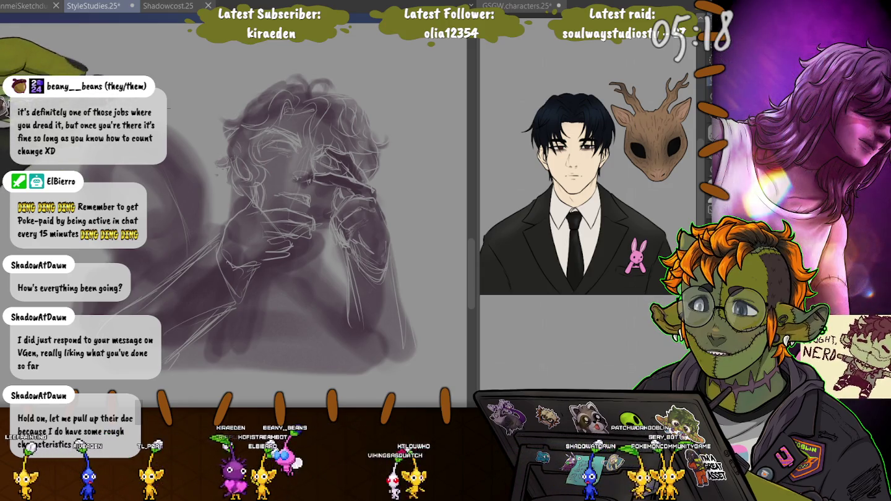
{"action": "mouse_move", "coordinate": [168, 109]}
{"action": "left_mouse_down"}
{"action": "mouse_move", "coordinate": [183, 259]}
{"action": "mouse_move", "coordinate": [149, 286]}
{"action": "left_mouse_up"}
Rotate the lassoed upper sketch area slightly counter-clockwise, commit it, and deselect
{"action": "left_click", "coordinate": [191, 309]}
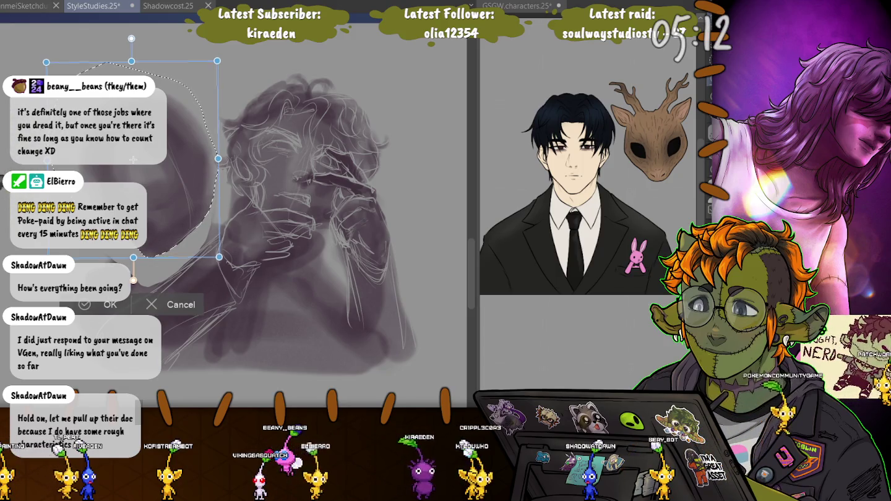
{"action": "left_click_drag", "start_coordinate": [232, 263], "coordinate": [239, 256]}
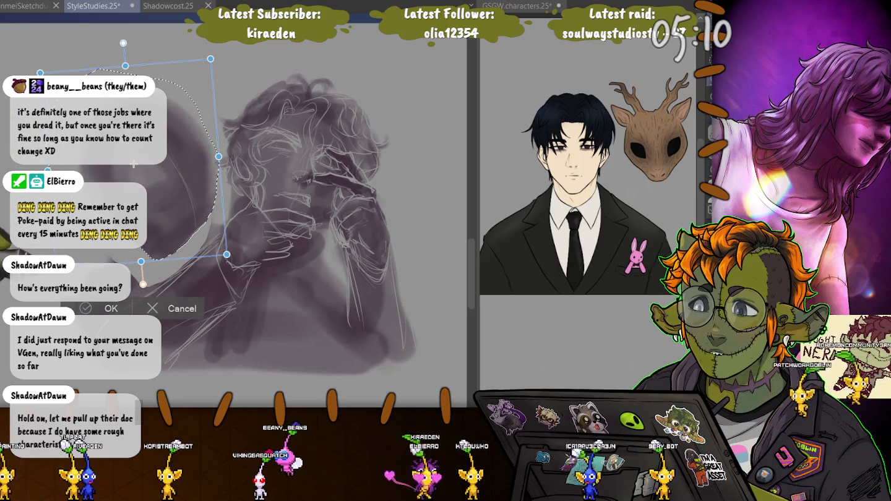
{"action": "key", "text": "Return"}
{"action": "key", "text": "ctrl+d"}
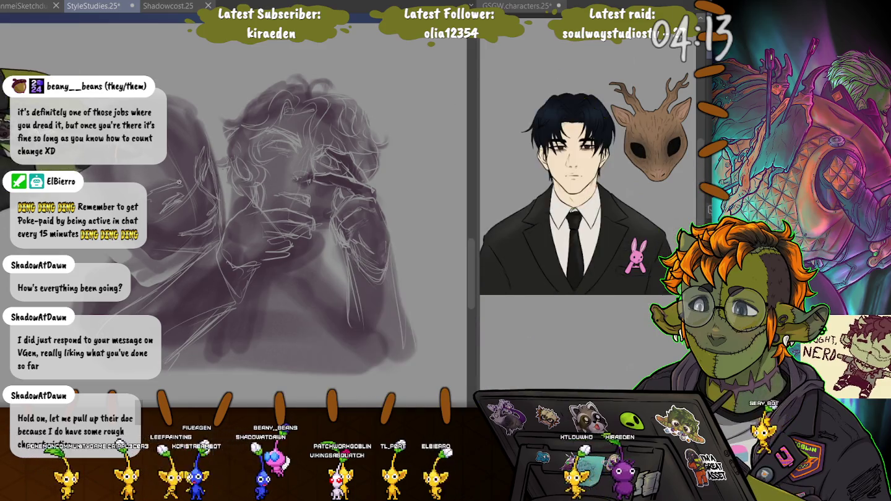
Make the brush much larger with the ] key
{"action": "key", "text": "bracketright"}
{"action": "key", "text": "bracketright"}
{"action": "key", "text": "bracketright"}
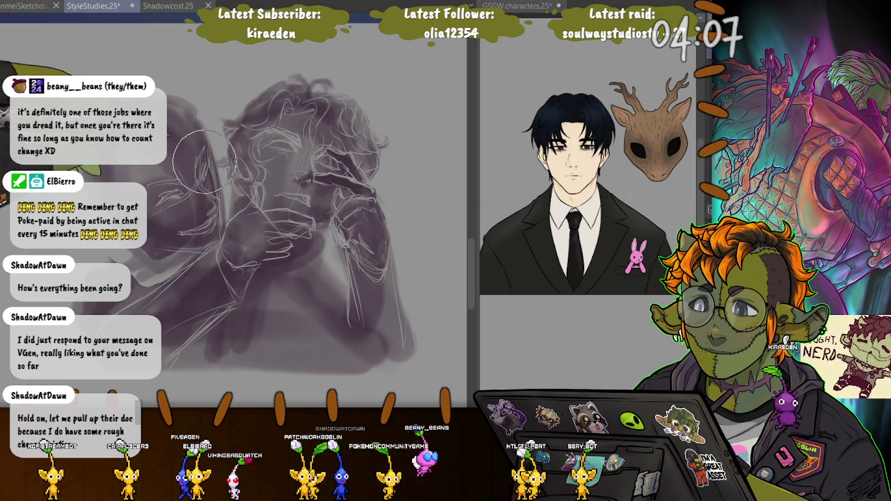
Shrink the brush with the [ key for finer lines
{"action": "key", "text": "bracketleft"}
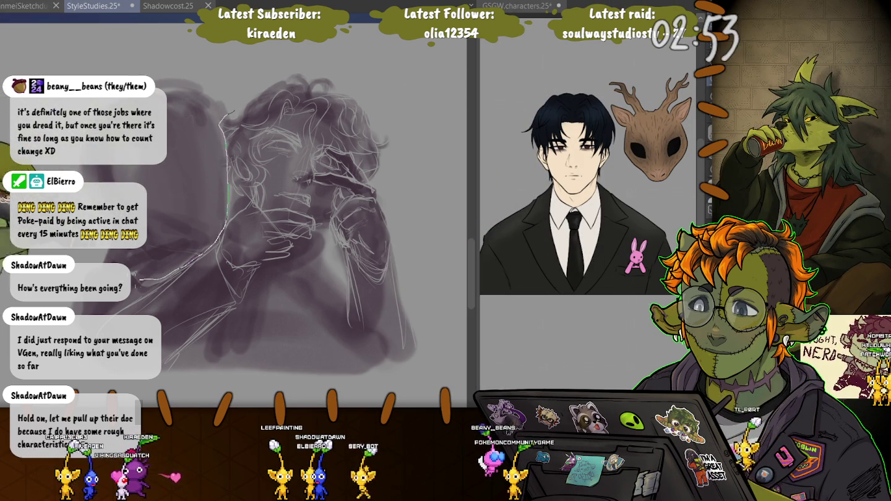
Lasso the left figure's head, move it up, tilt it slightly clockwise, commit, and deselect
{"action": "left_click_drag", "start_coordinate": [227, 191], "coordinate": [225, 186]}
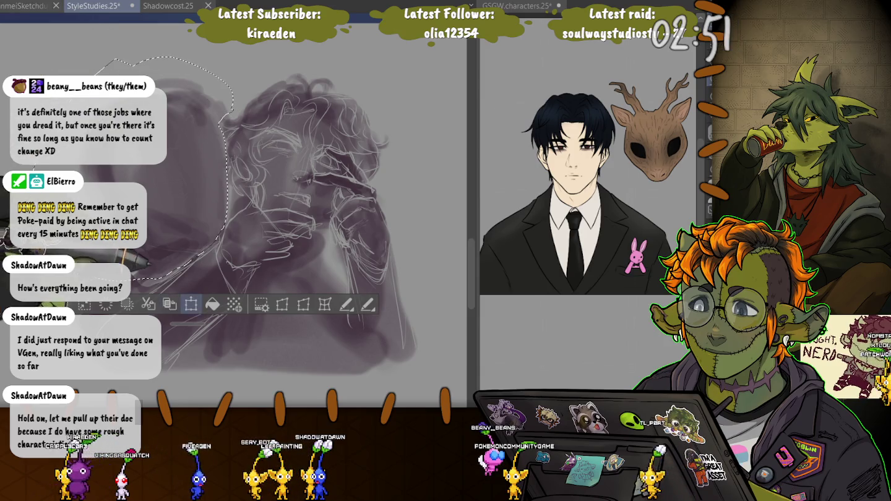
{"action": "key", "text": "ctrl+t"}
{"action": "left_click_drag", "start_coordinate": [131, 170], "coordinate": [133, 137]}
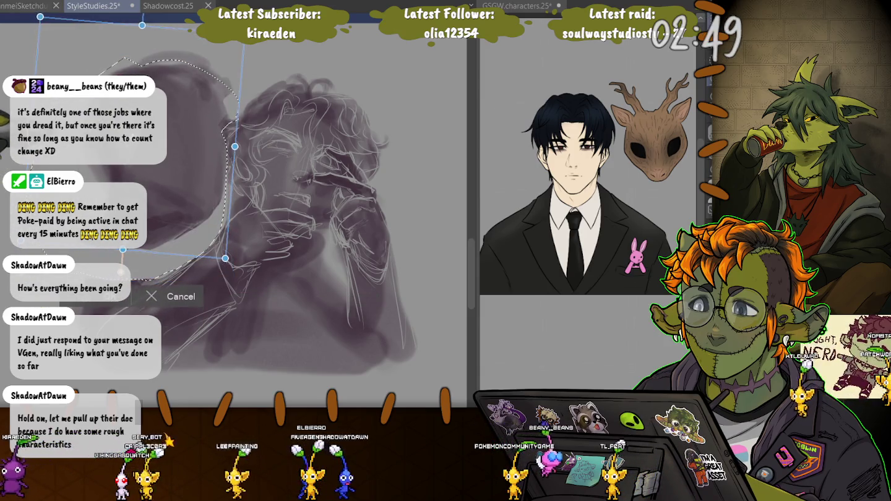
{"action": "left_click_drag", "start_coordinate": [230, 265], "coordinate": [222, 270]}
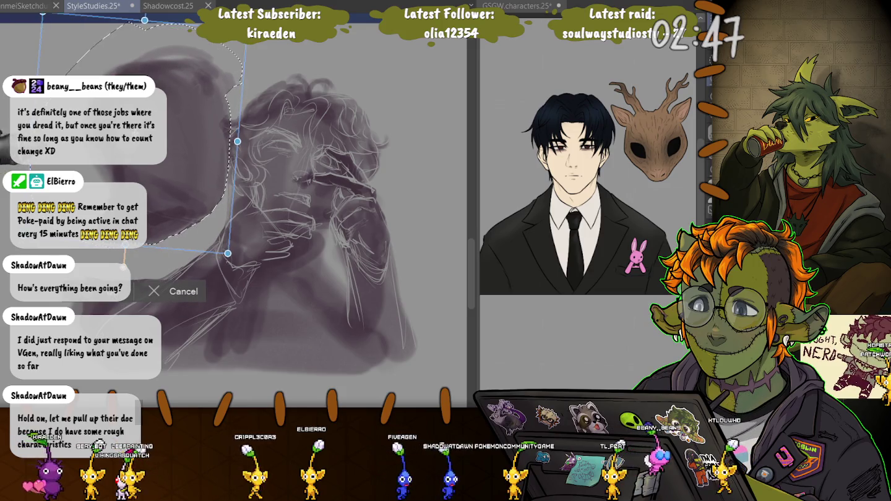
{"action": "left_click_drag", "start_coordinate": [161, 155], "coordinate": [161, 149]}
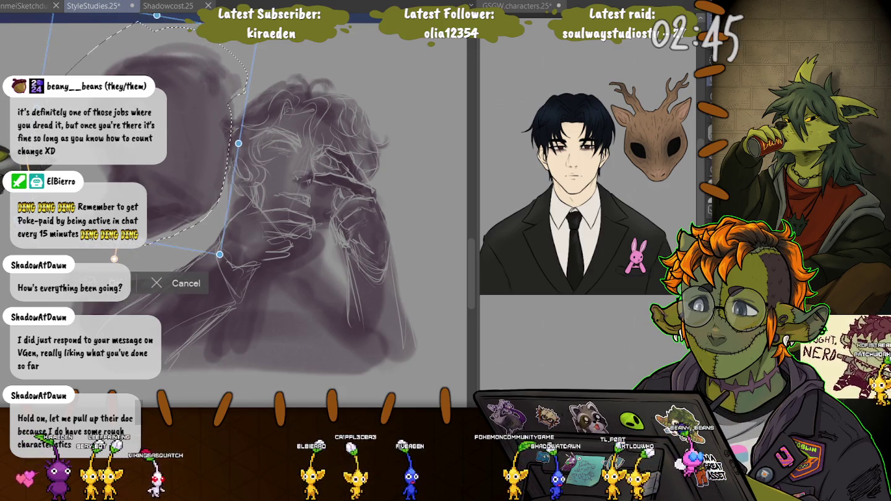
{"action": "key", "text": "Return"}
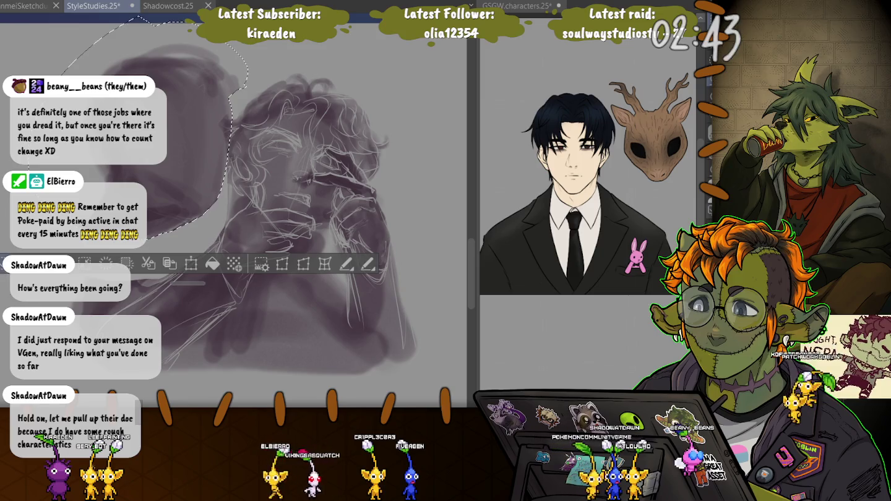
{"action": "key", "text": "ctrl+d"}
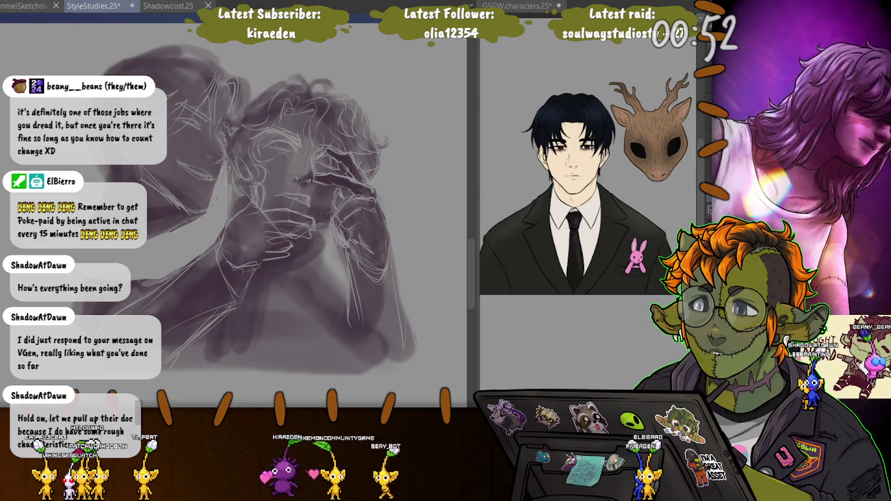
Save the file, erase the stray question mark, and undo the last mark so the note reads BRB
{"action": "key", "text": "ctrl+s"}
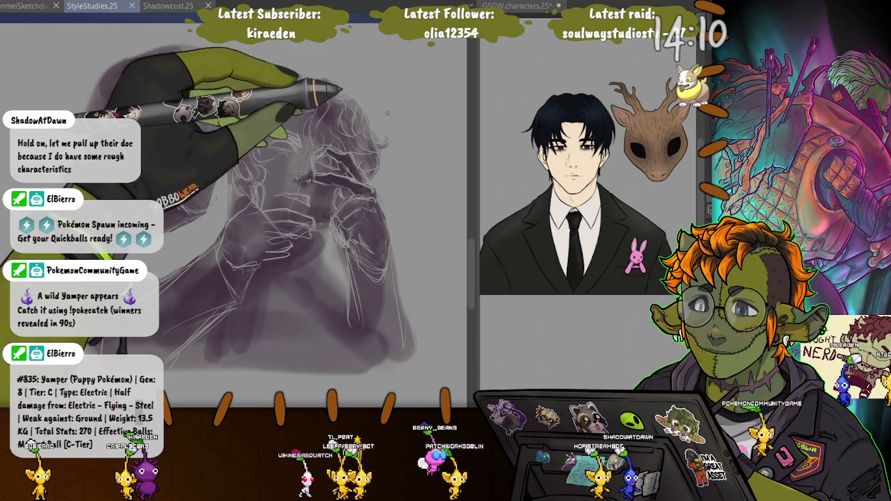
{"action": "mouse_move", "coordinate": [368, 84]}
{"action": "left_mouse_down"}
{"action": "mouse_move", "coordinate": [370, 66]}
{"action": "mouse_move", "coordinate": [377, 79]}
{"action": "left_mouse_up"}
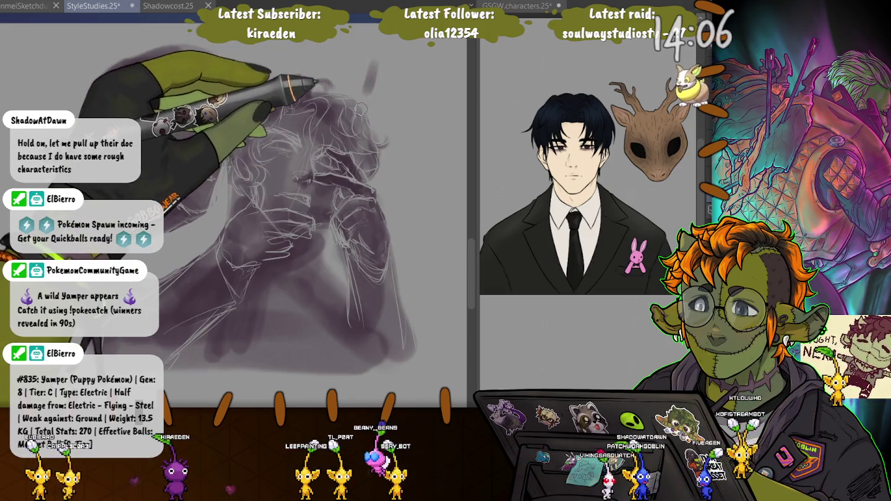
{"action": "mouse_move", "coordinate": [375, 60]}
{"action": "left_mouse_down"}
{"action": "mouse_move", "coordinate": [361, 92]}
{"action": "mouse_move", "coordinate": [399, 94]}
{"action": "mouse_move", "coordinate": [419, 109]}
{"action": "mouse_move", "coordinate": [402, 117]}
{"action": "left_mouse_up"}
{"action": "key", "text": "ctrl+z"}
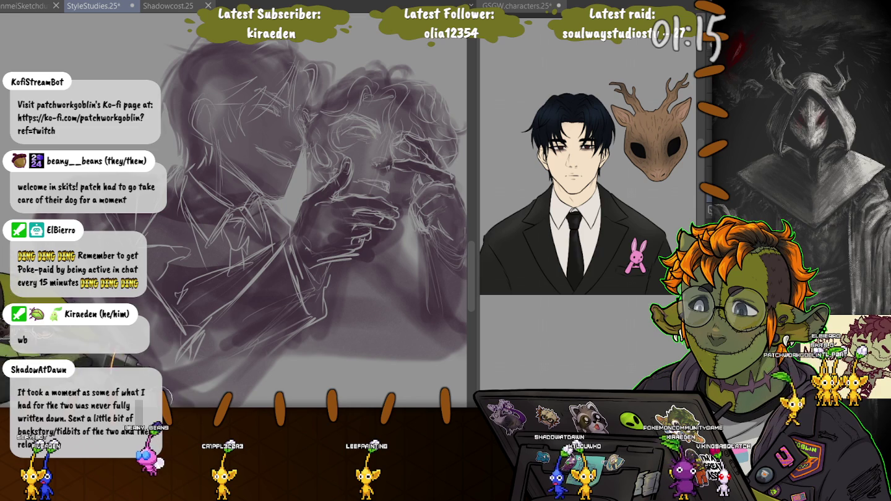
Sketch loose lines across the lower part of both figures
{"action": "left_click_drag", "start_coordinate": [265, 348], "coordinate": [203, 342]}
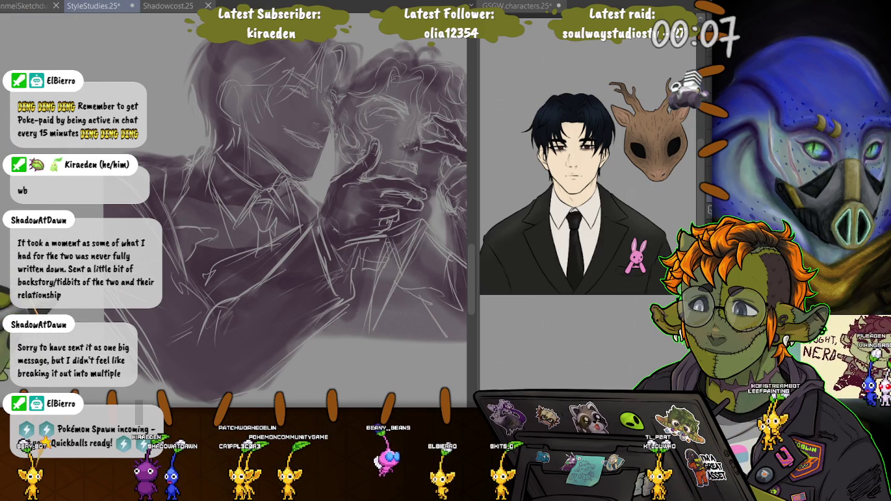
{"action": "mouse_move", "coordinate": [434, 349]}
{"action": "left_mouse_down"}
{"action": "mouse_move", "coordinate": [90, 365]}
{"action": "mouse_move", "coordinate": [282, 372]}
{"action": "left_mouse_up"}
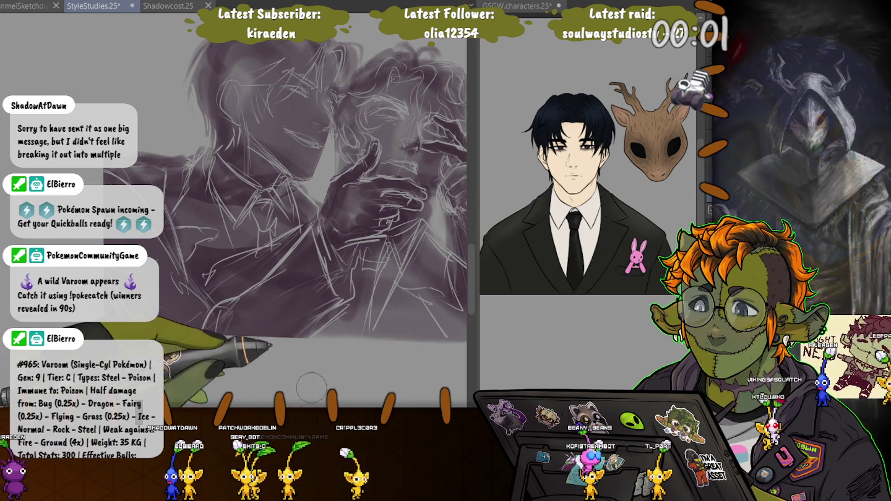
Zoom, pan and rotate the view to centre on the two figures' faces
{"action": "left_click_drag", "start_coordinate": [259, 186], "coordinate": [204, 204]}
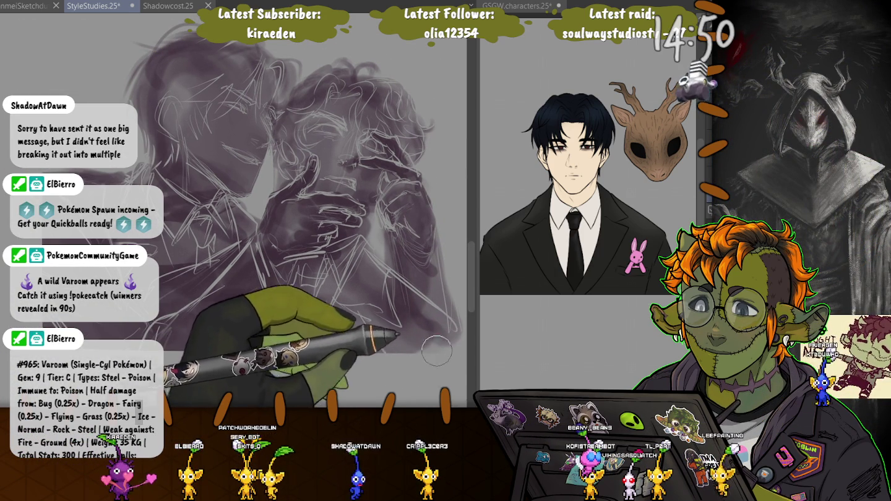
{"action": "left_click_drag", "start_coordinate": [347, 247], "coordinate": [328, 260]}
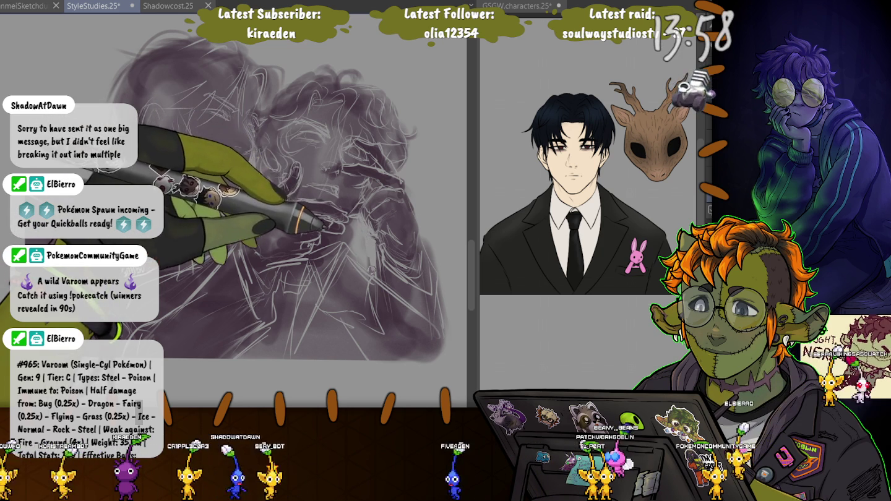
Save the StyleStudies file and add another stroke to the face sketch
{"action": "key", "text": "ctrl+s"}
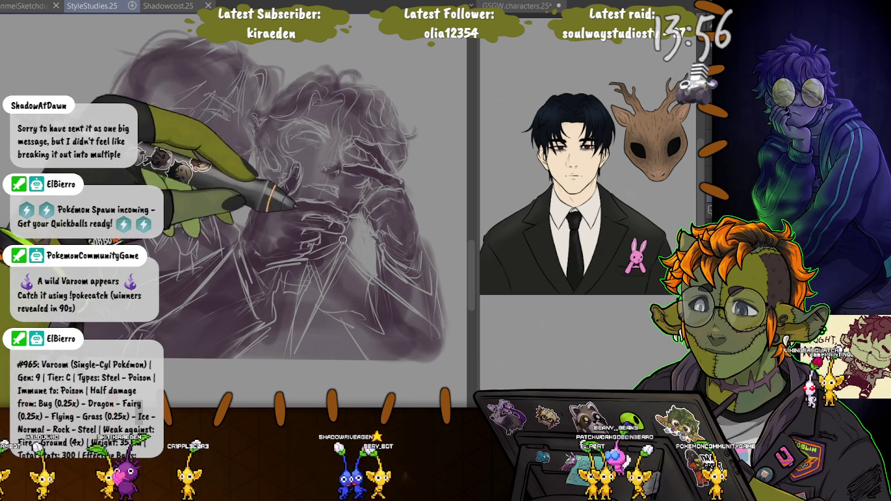
{"action": "left_click_drag", "start_coordinate": [337, 223], "coordinate": [343, 241]}
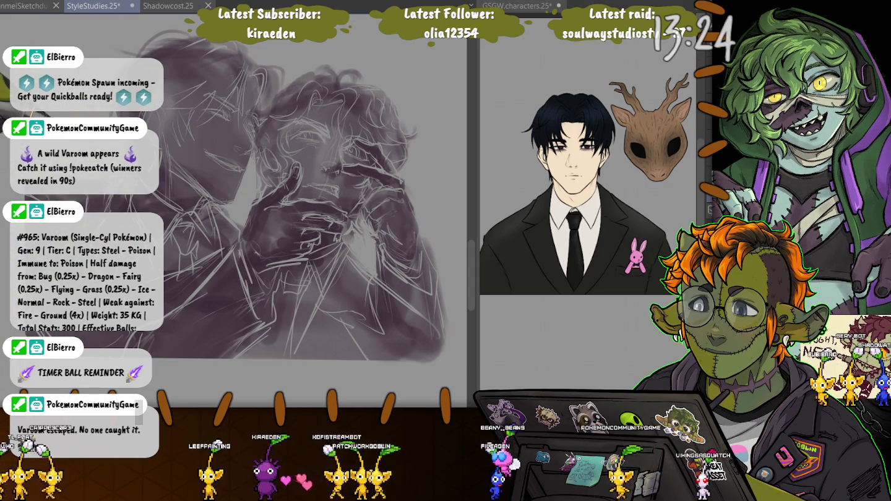
{"action": "scroll", "coordinate": [234, 190], "scroll_direction": "up", "scroll_amount": 2}
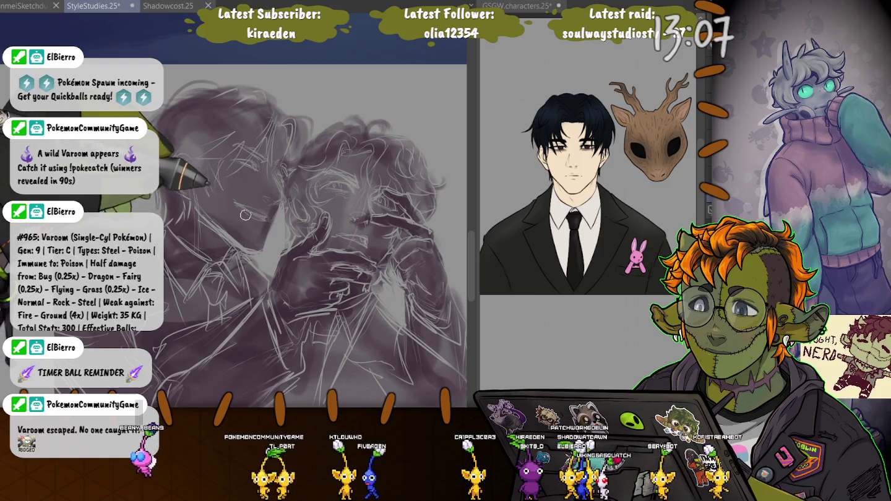
Enlarge the brush with ] and undo the last stroke on the left face
{"action": "key", "text": "bracketright"}
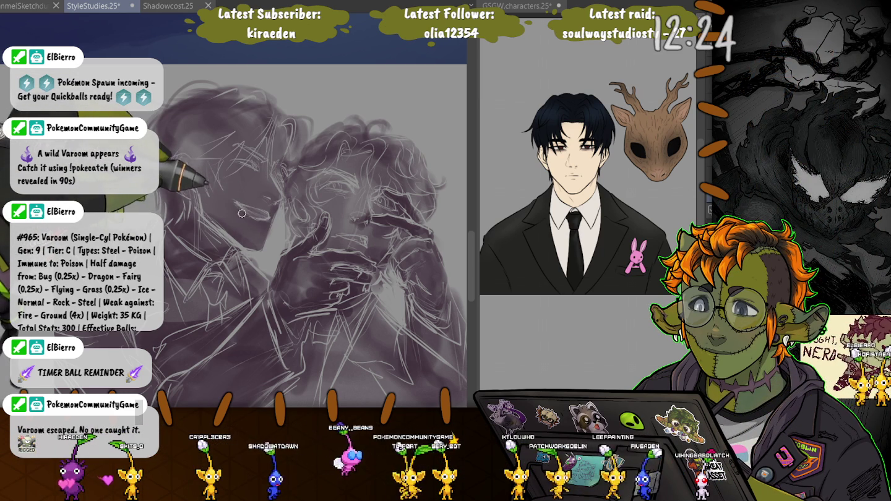
{"action": "key", "text": "ctrl+z"}
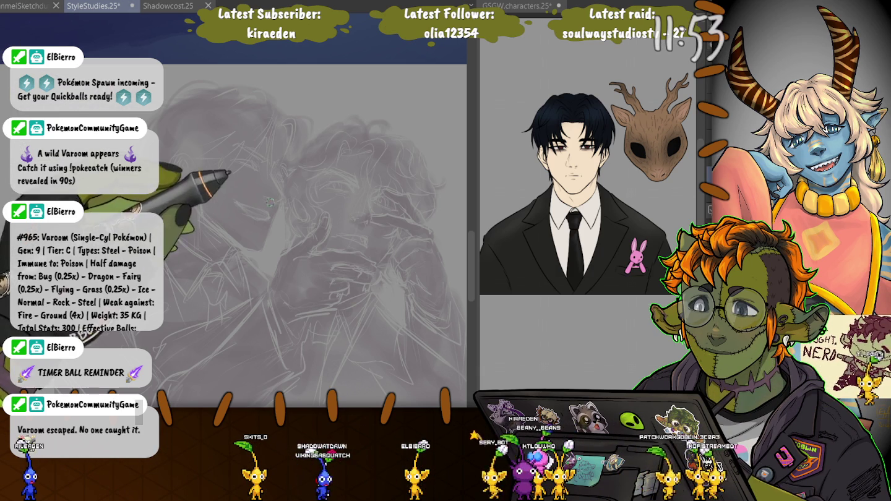
{"action": "scroll", "coordinate": [357, 205], "scroll_direction": "up", "scroll_amount": 4}
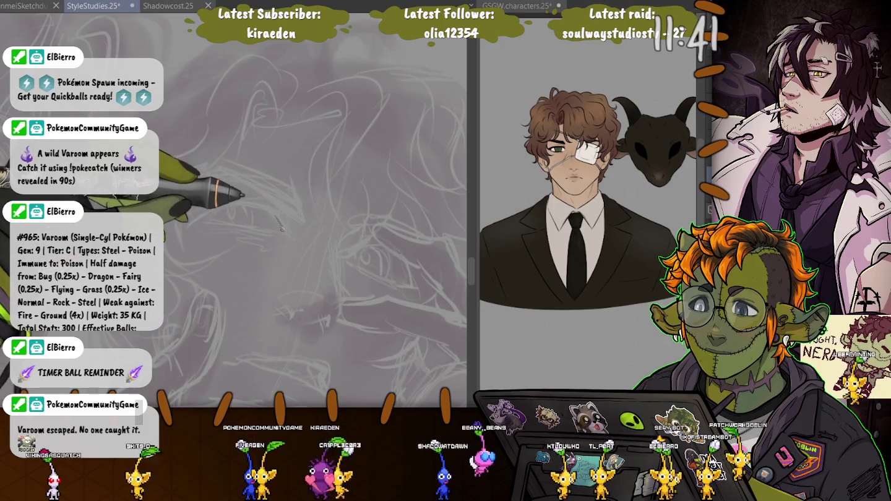
Draw clean curved upper and lower eyelid lines, then a darker purple curved stroke beside the eye
{"action": "mouse_move", "coordinate": [285, 229]}
{"action": "left_mouse_down"}
{"action": "mouse_move", "coordinate": [226, 208]}
{"action": "mouse_move", "coordinate": [266, 210]}
{"action": "left_mouse_up"}
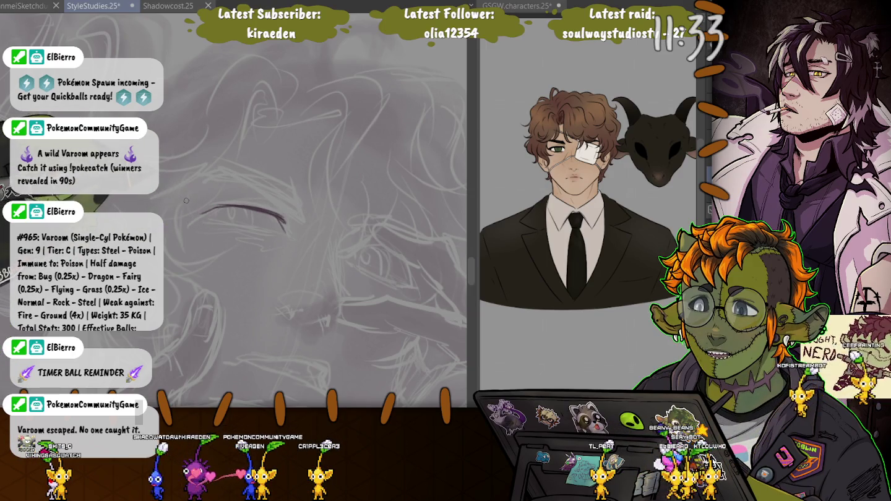
{"action": "mouse_move", "coordinate": [218, 207]}
{"action": "left_mouse_down"}
{"action": "mouse_move", "coordinate": [202, 212]}
{"action": "mouse_move", "coordinate": [237, 205]}
{"action": "left_mouse_up"}
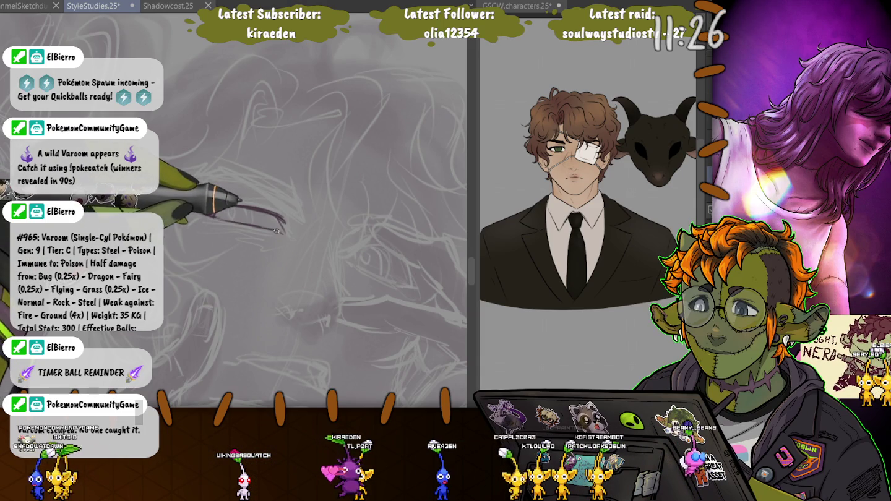
{"action": "left_click_drag", "start_coordinate": [276, 231], "coordinate": [243, 222]}
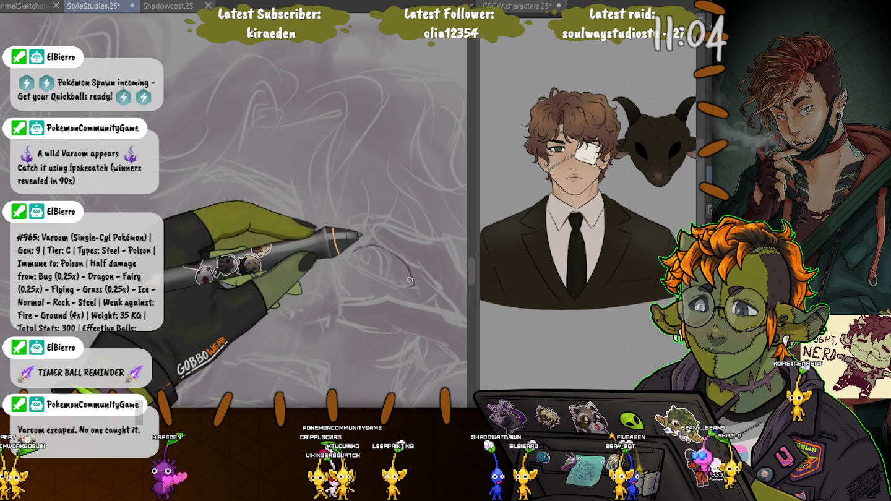
{"action": "left_click_drag", "start_coordinate": [370, 246], "coordinate": [411, 285]}
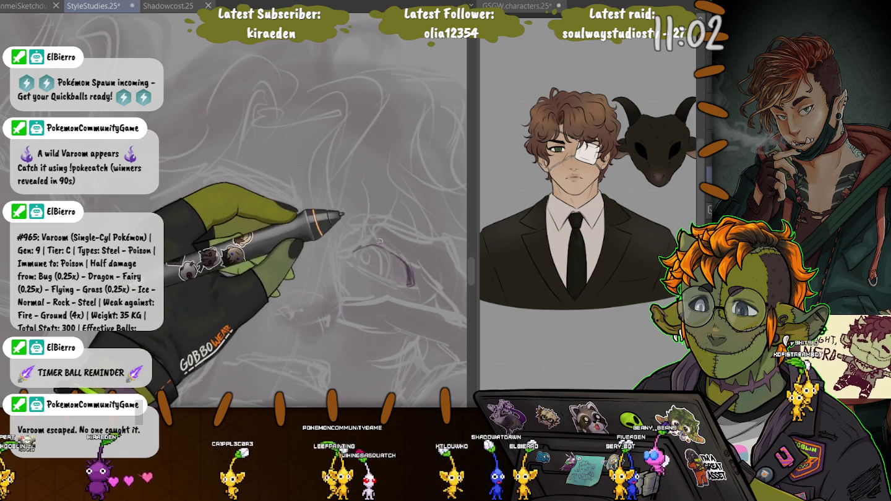
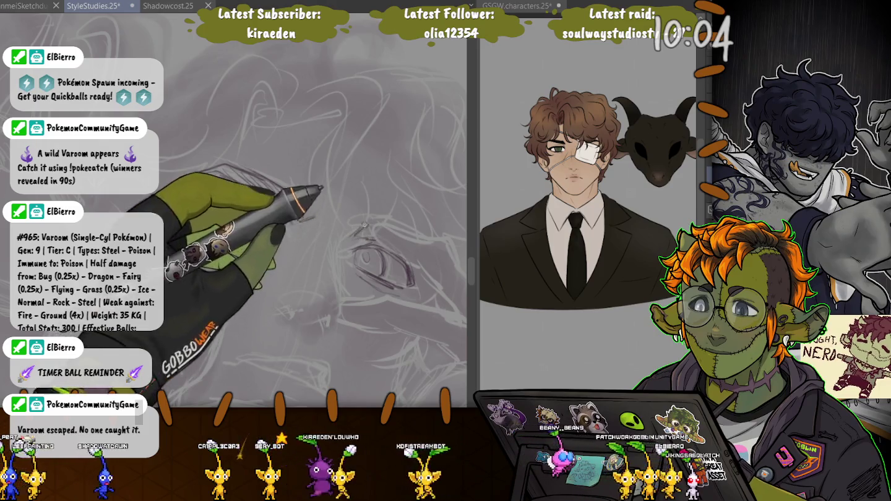
Sketch the left eye over the rough lines and darken its eyebrow with hatching
{"action": "left_click_drag", "start_coordinate": [204, 212], "coordinate": [291, 213]}
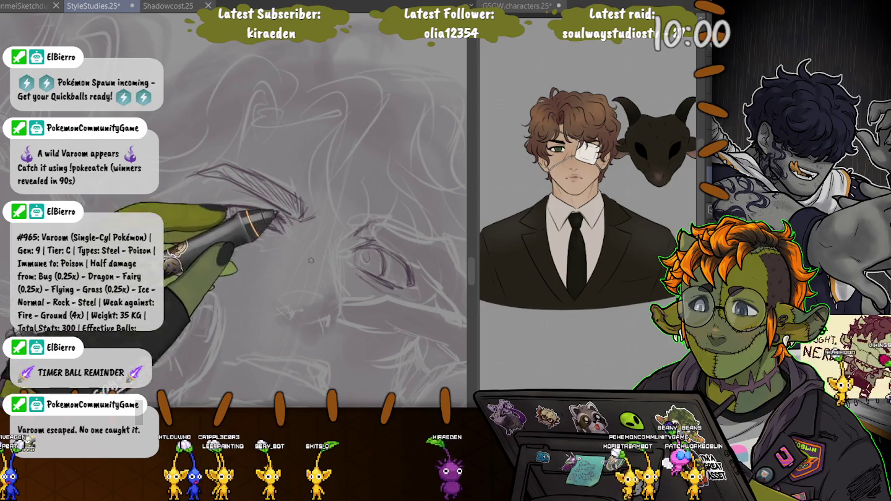
{"action": "left_click_drag", "start_coordinate": [248, 205], "coordinate": [307, 214]}
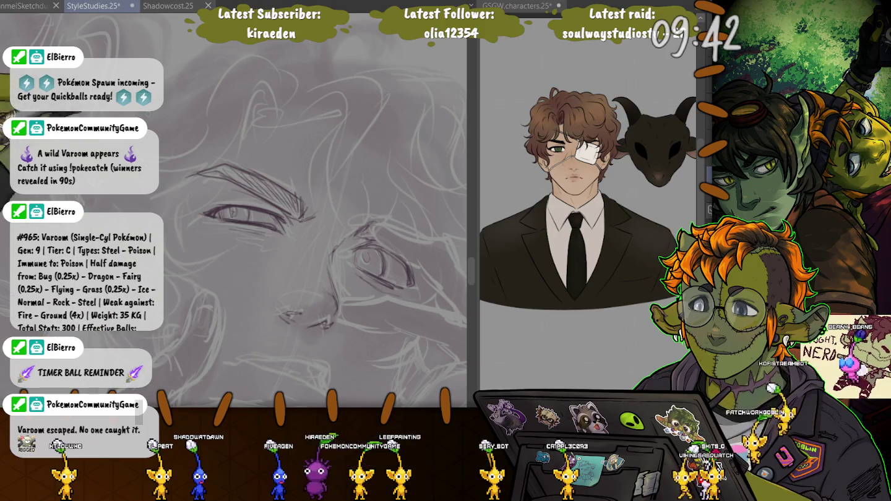
{"action": "left_click_drag", "start_coordinate": [306, 328], "coordinate": [325, 260]}
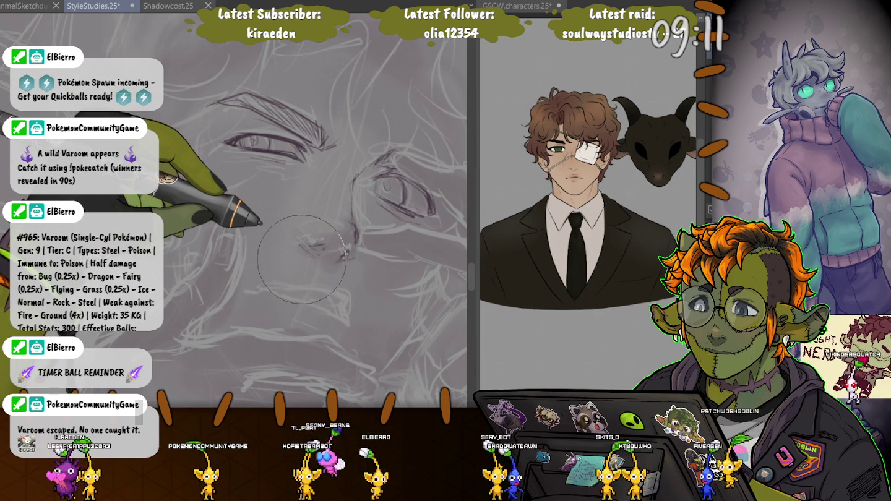
Shrink the pencil brush for finer nose and mouth lines
{"action": "key", "text": "p"}
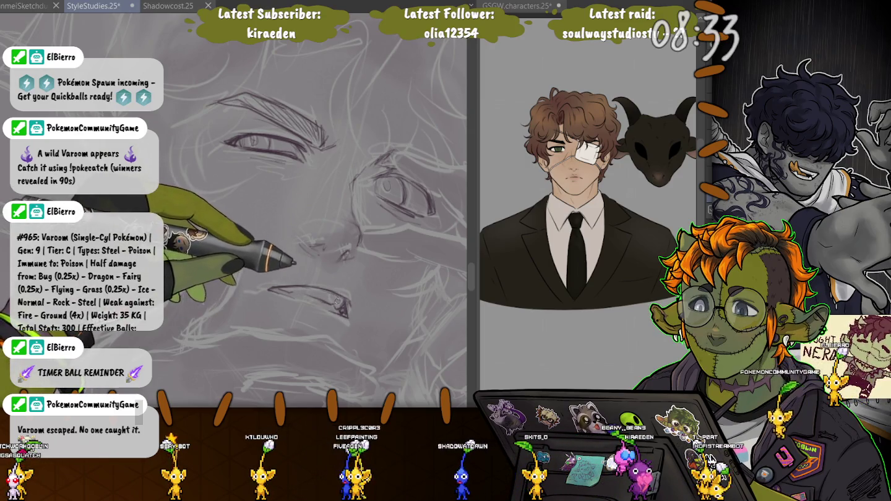
Strengthen the nose lines and extend the upper lip further left
{"action": "left_click_drag", "start_coordinate": [269, 286], "coordinate": [338, 306]}
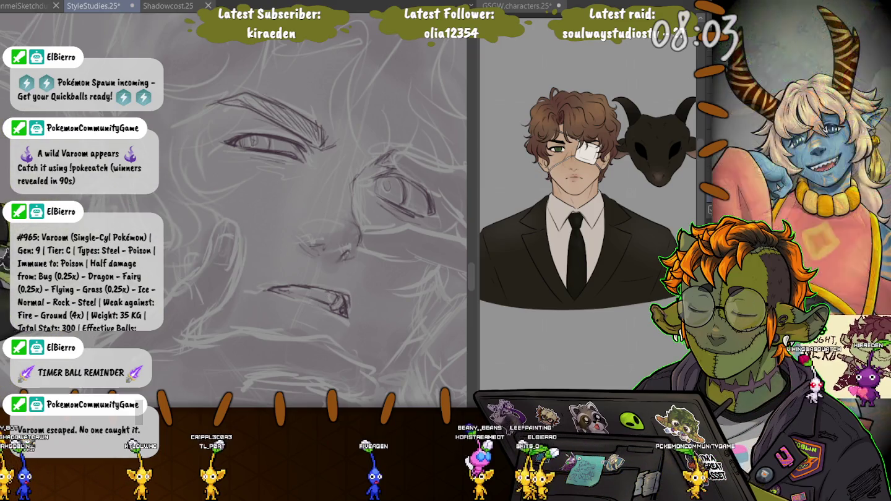
{"action": "left_click_drag", "start_coordinate": [335, 314], "coordinate": [287, 232]}
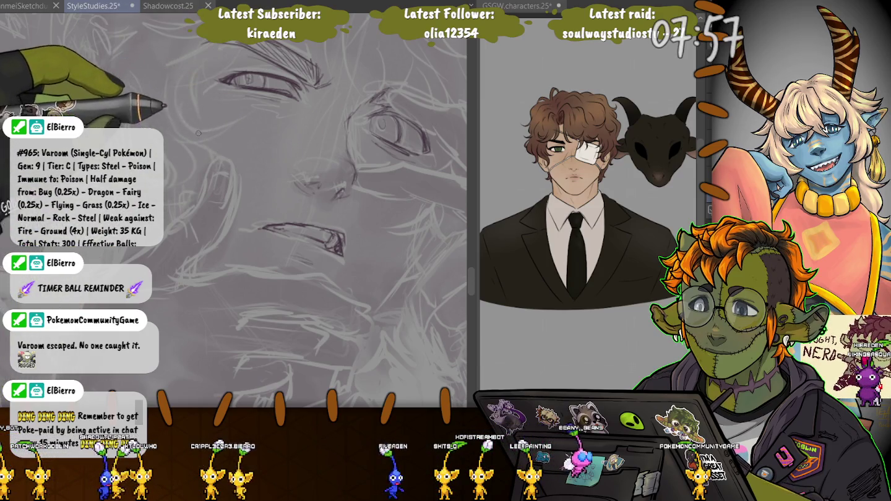
Transform the lassoed left eye slightly up and left, then mirror the canvas horizontally
{"action": "scroll", "coordinate": [186, 198], "scroll_direction": "up", "scroll_amount": 3}
{"action": "left_click_drag", "start_coordinate": [104, 48], "coordinate": [114, 95]}
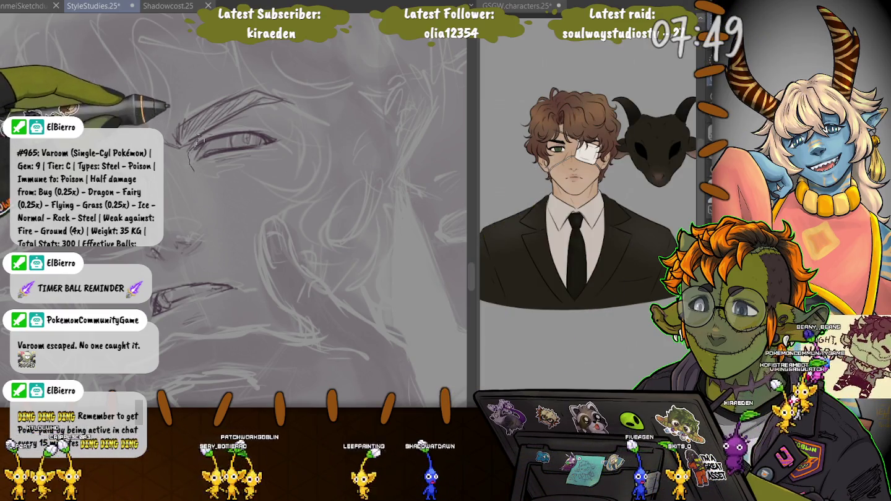
{"action": "left_click_drag", "start_coordinate": [191, 149], "coordinate": [195, 166]}
{"action": "key", "text": "ctrl+t"}
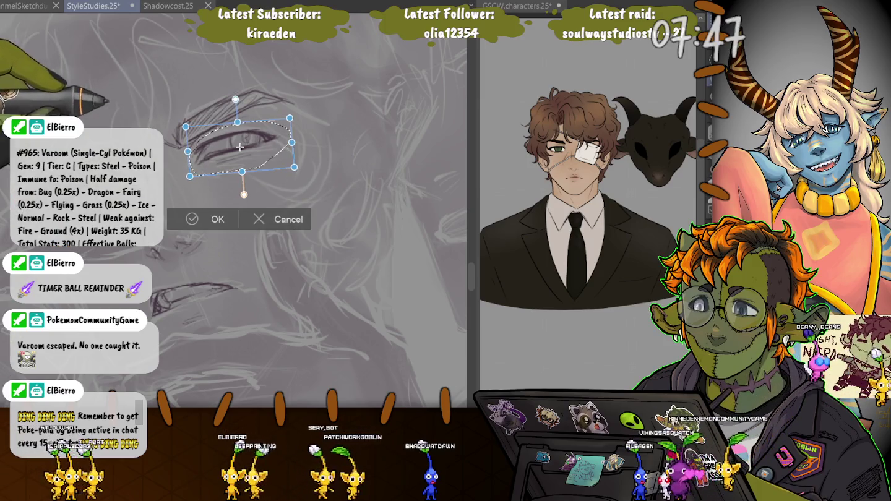
{"action": "left_click_drag", "start_coordinate": [240, 147], "coordinate": [238, 149]}
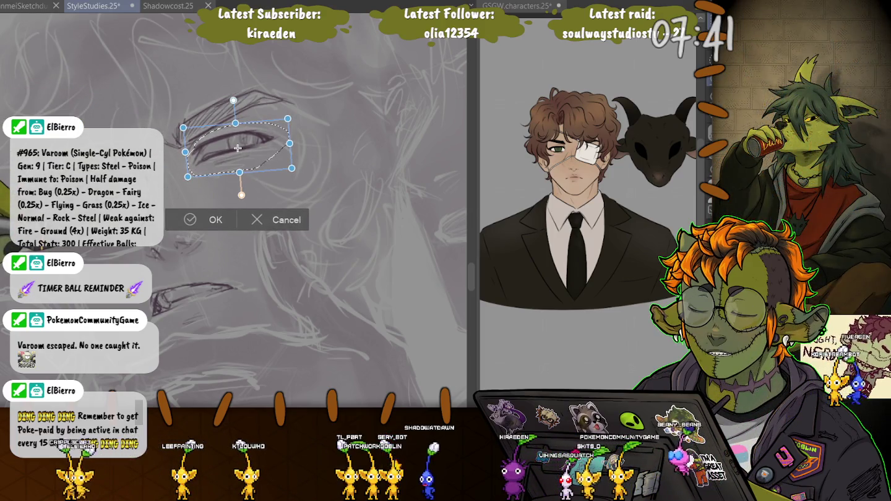
{"action": "key", "text": "Return"}
{"action": "key", "text": "ctrl+d"}
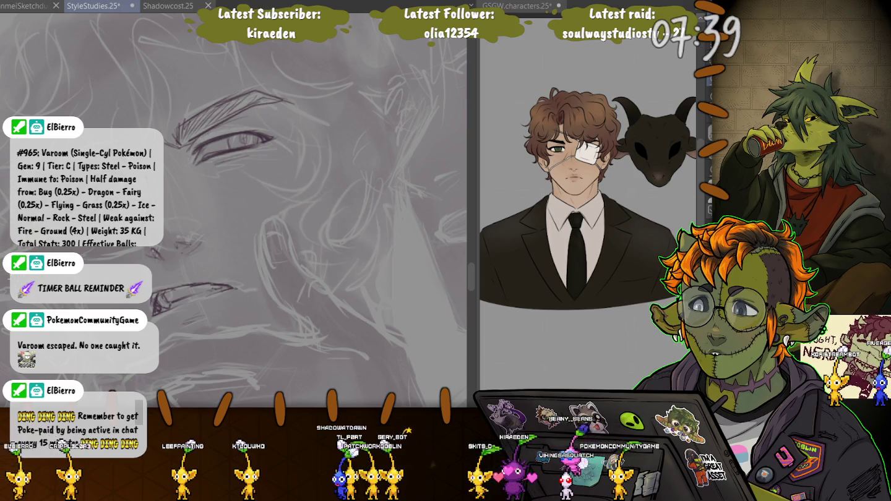
{"action": "key", "text": "h"}
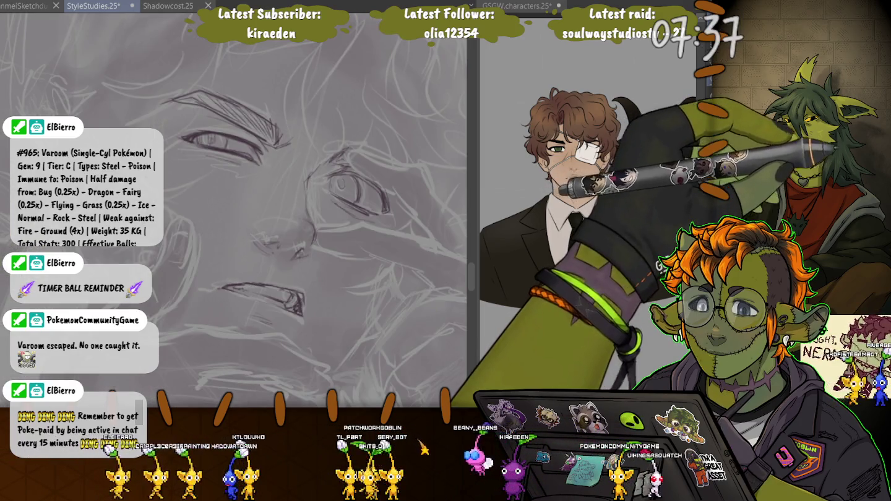